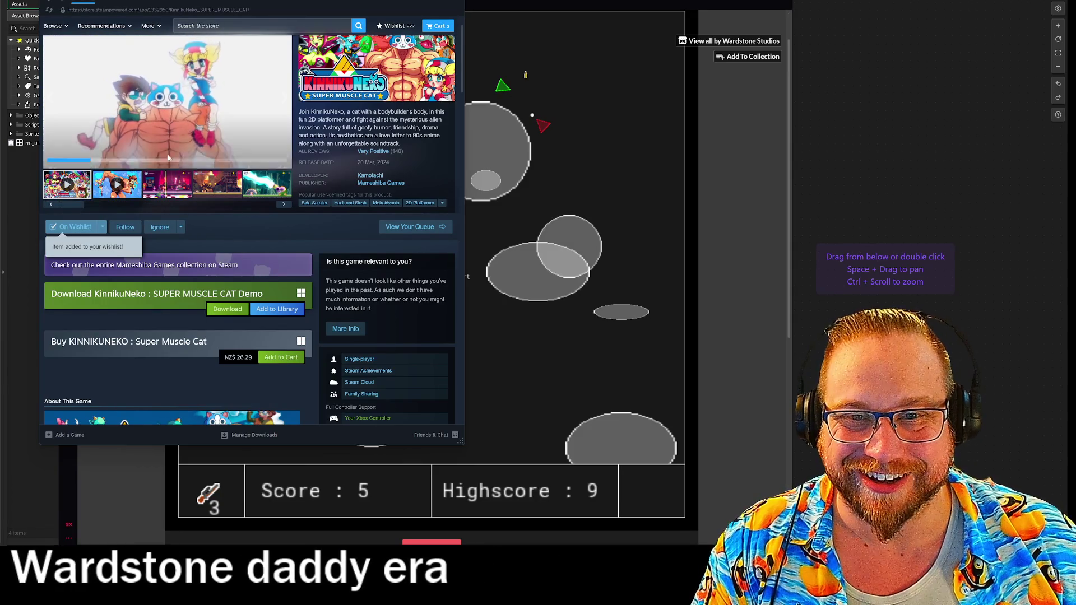
Open a KinnikuNeko: SUPER MUSCLE CAT screenshot in the full-size viewer and enlarge the store window
left_click(140, 10)
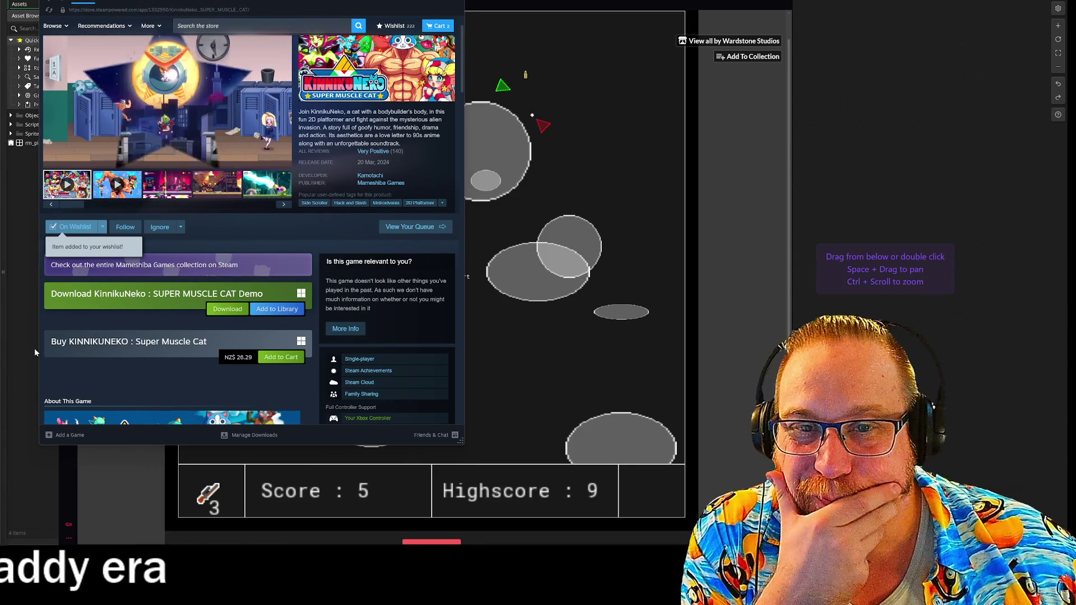
left_click(213, 184)
left_click(281, 205)
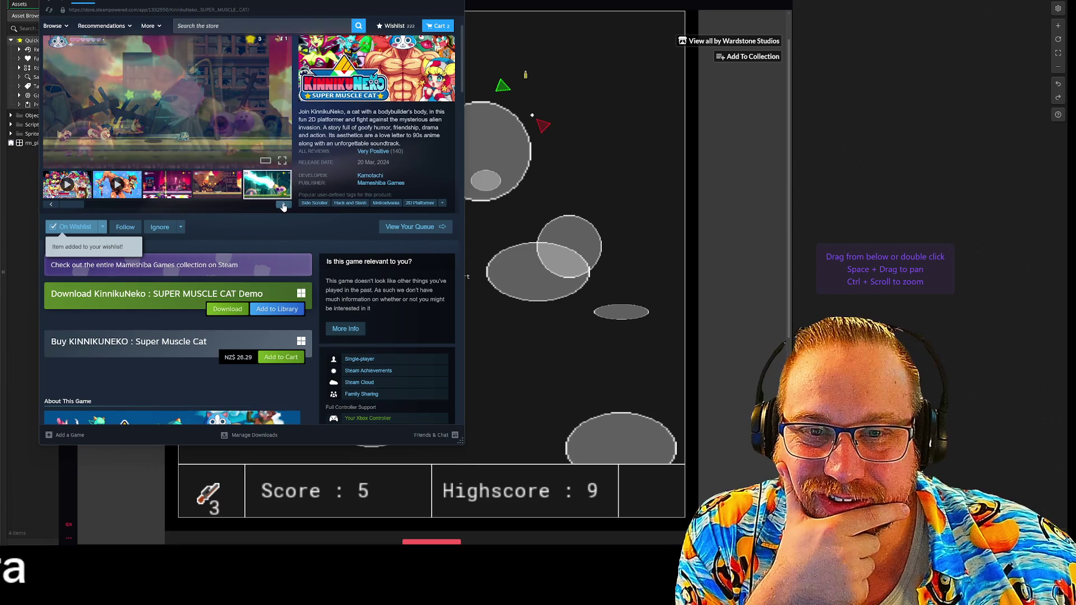
left_click(283, 206)
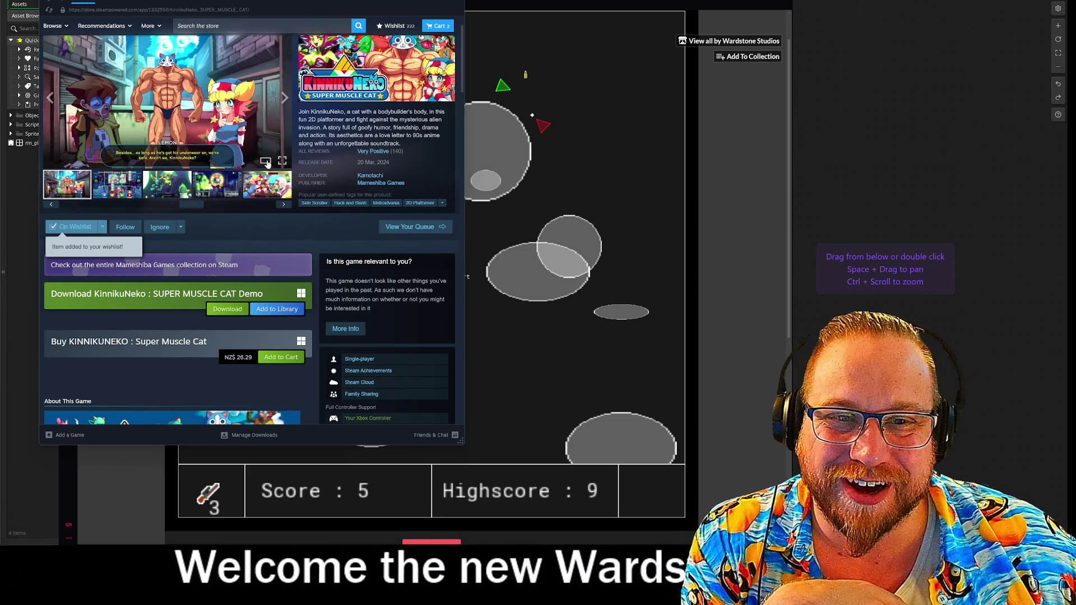
left_click(171, 49)
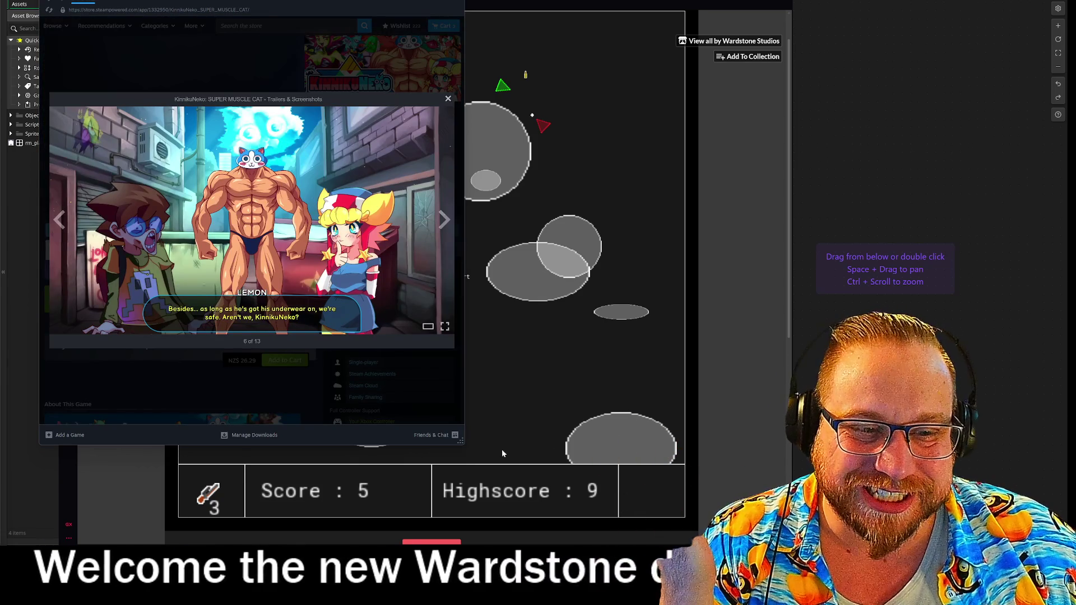
mouse_move(462, 444)
left_mouse_down()
mouse_move(709, 522)
mouse_move(772, 530)
mouse_move(553, 481)
left_mouse_up()
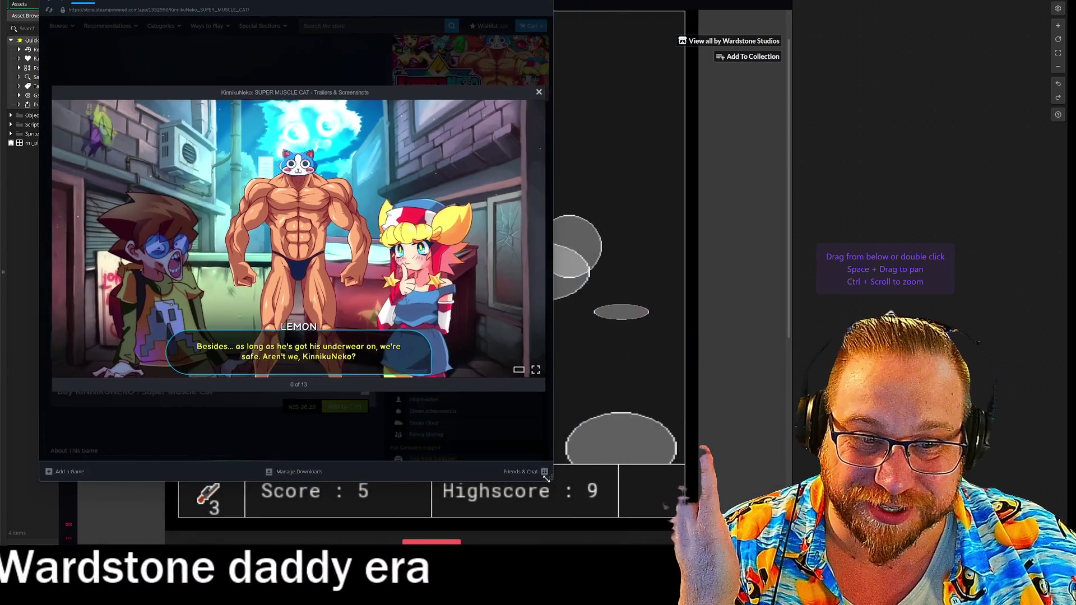
Step through the remaining screenshots to the trailer, then close the viewer and the Steam window
left_click(530, 237)
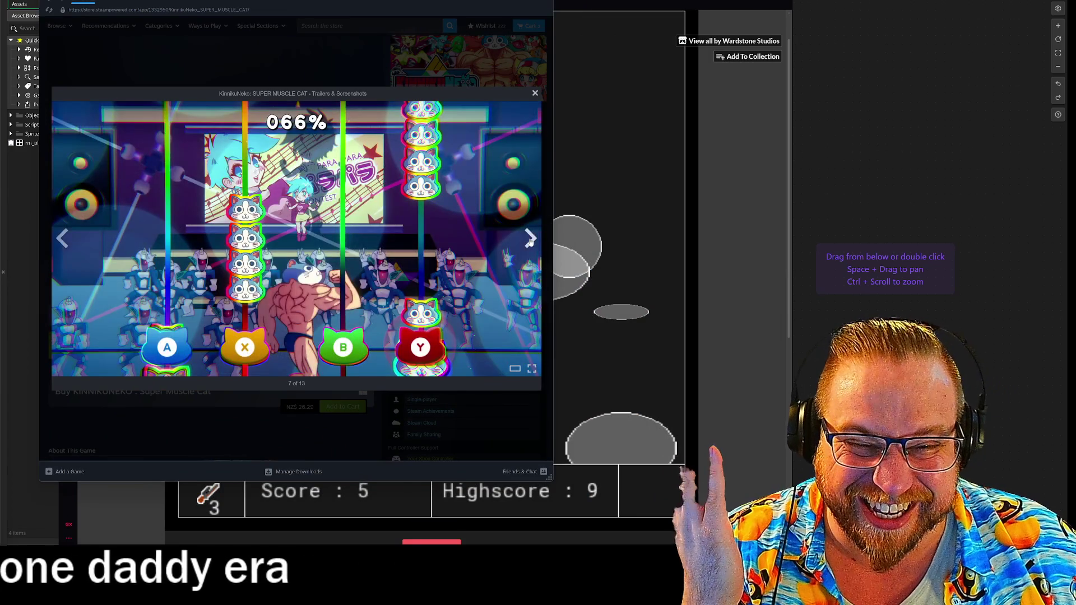
left_click(530, 238)
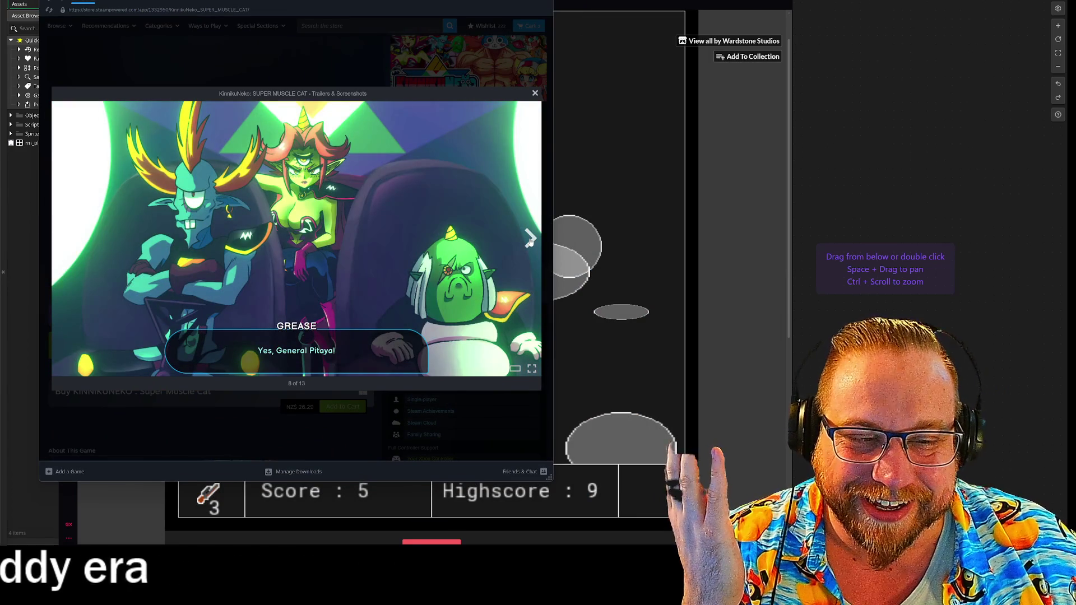
left_click(530, 239)
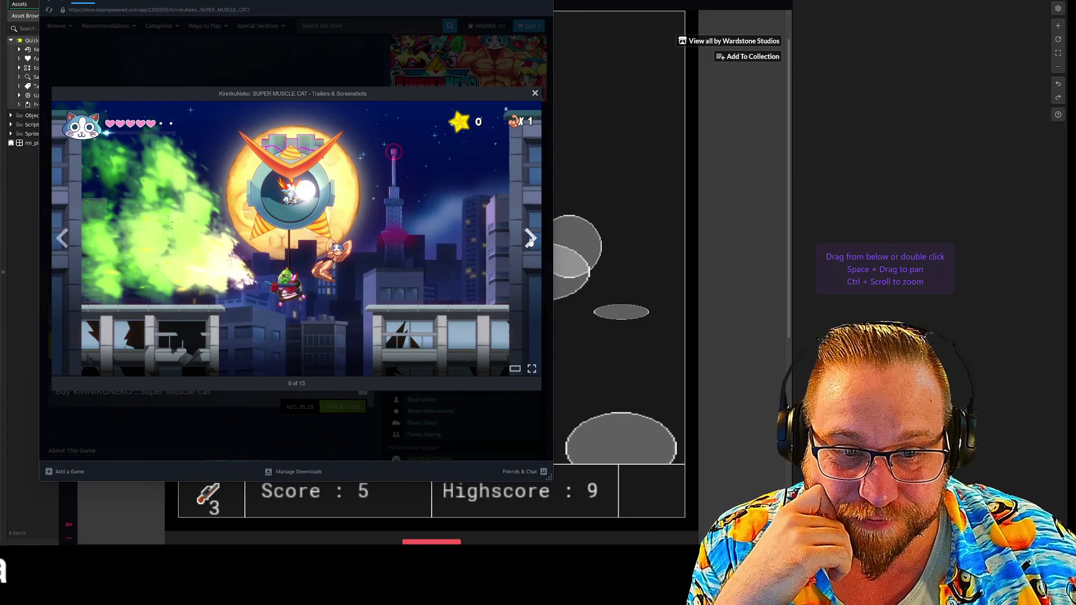
left_click(529, 241)
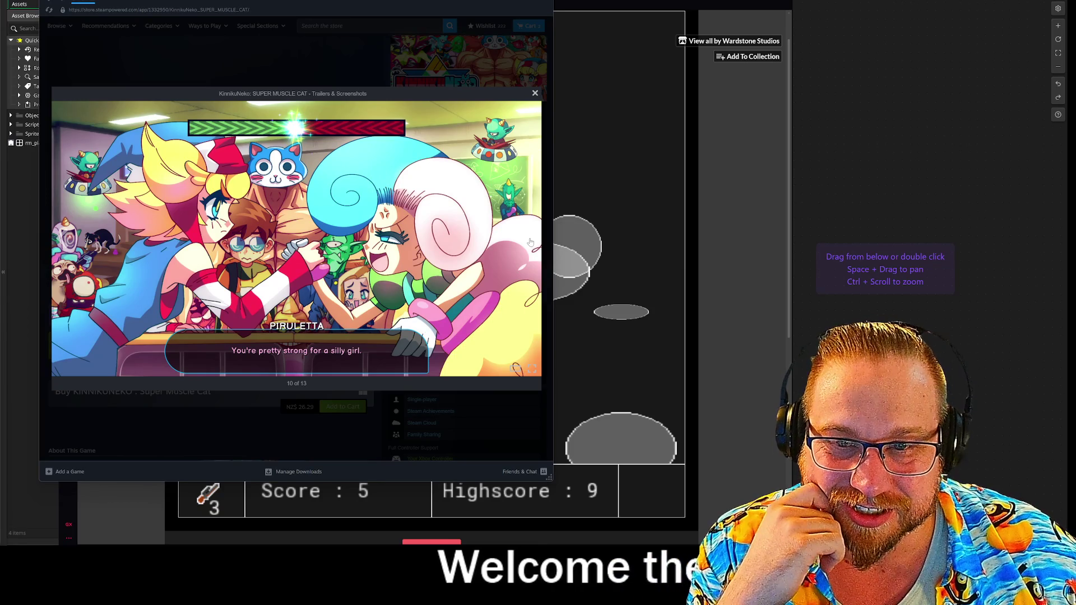
left_click(529, 241)
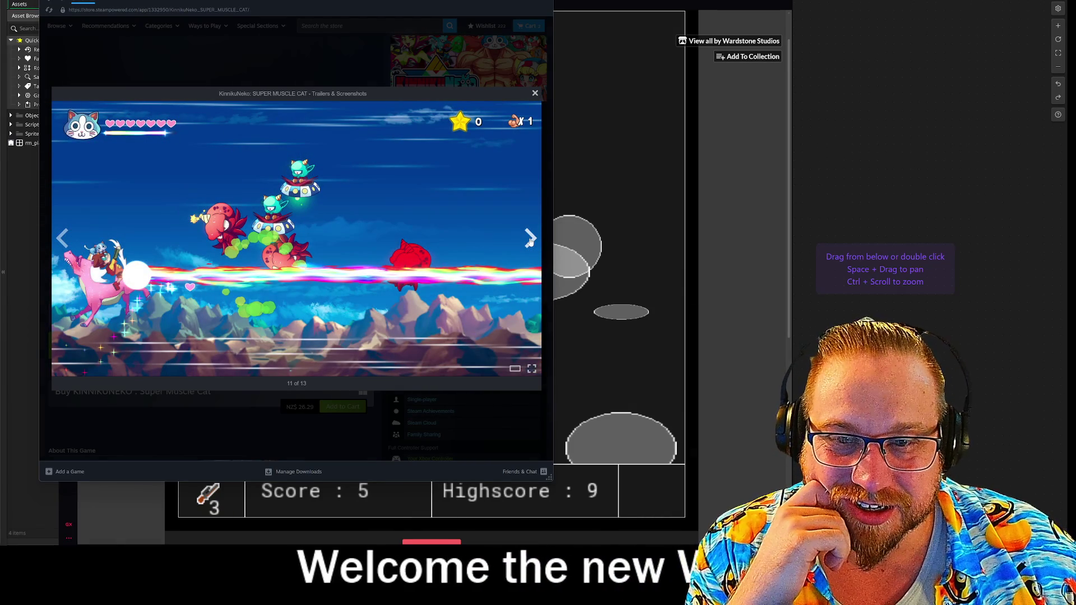
left_click(530, 241)
left_click(529, 241)
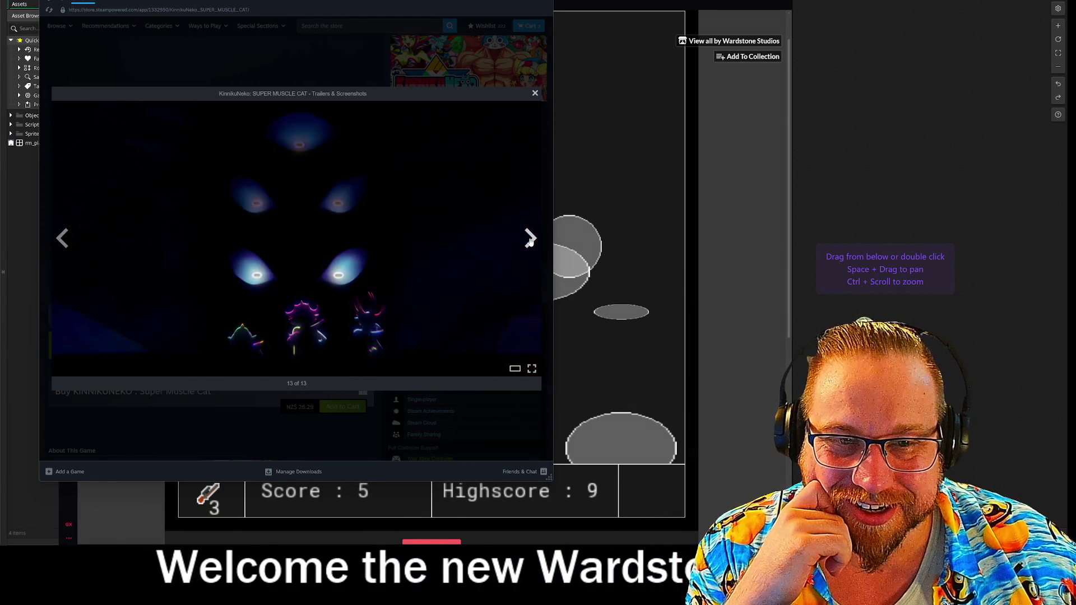
left_click(530, 241)
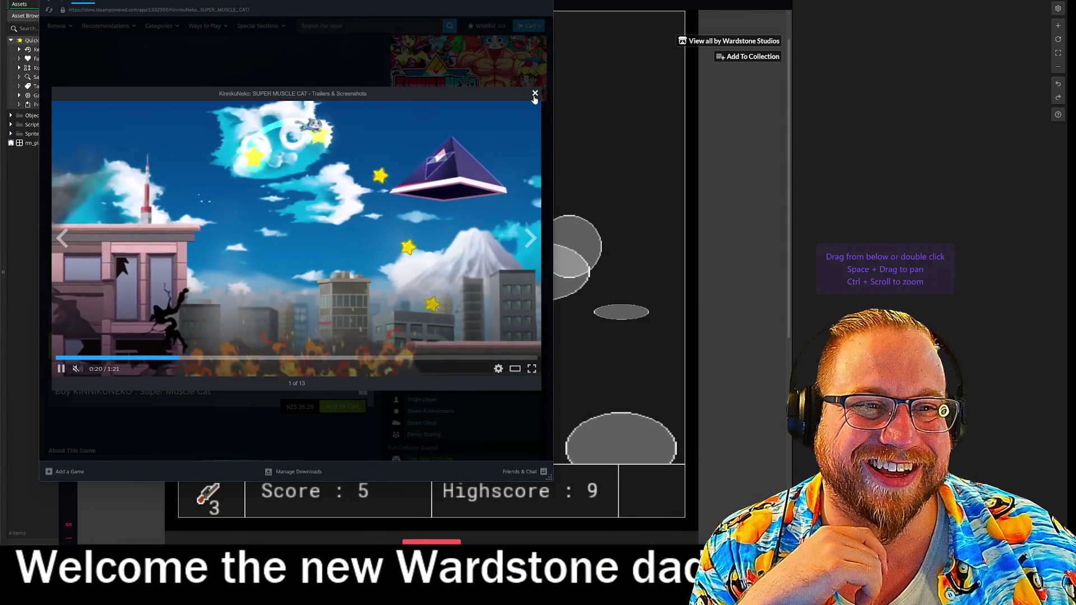
left_click(535, 94)
left_click(537, 4)
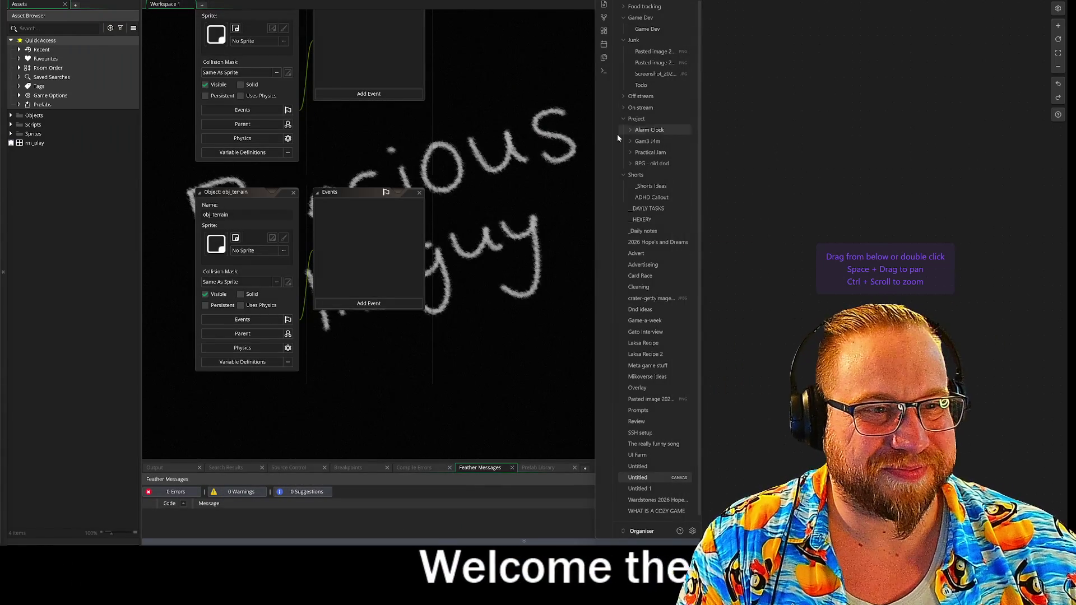
Snap GameMaker to the left half beside the notes, collapse the inspector, and narrow the asset list
left_click_drag(595, 142, 518, 144)
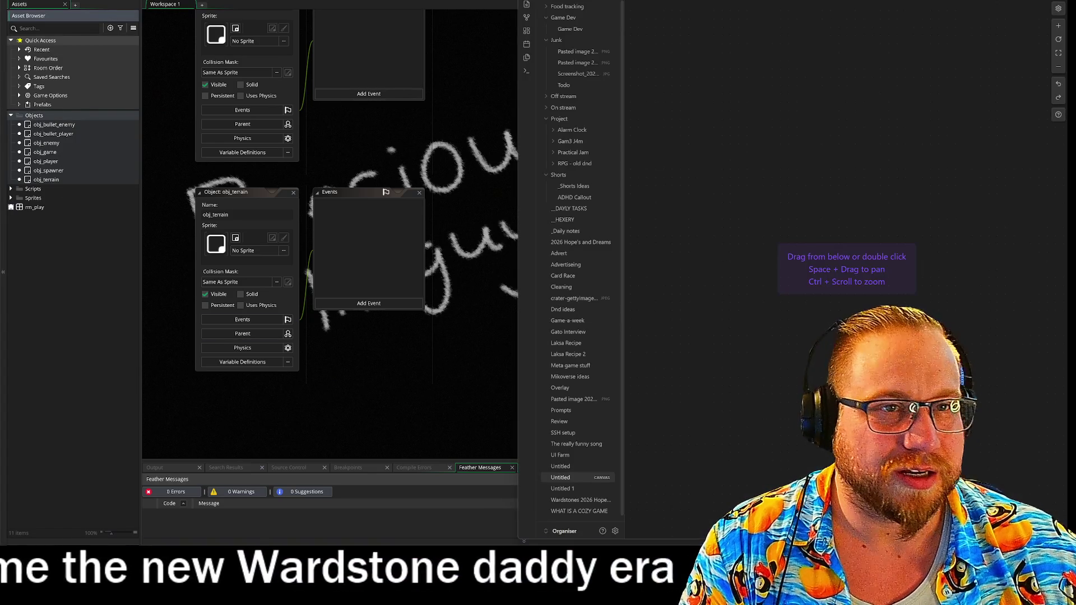
key("super+Right")
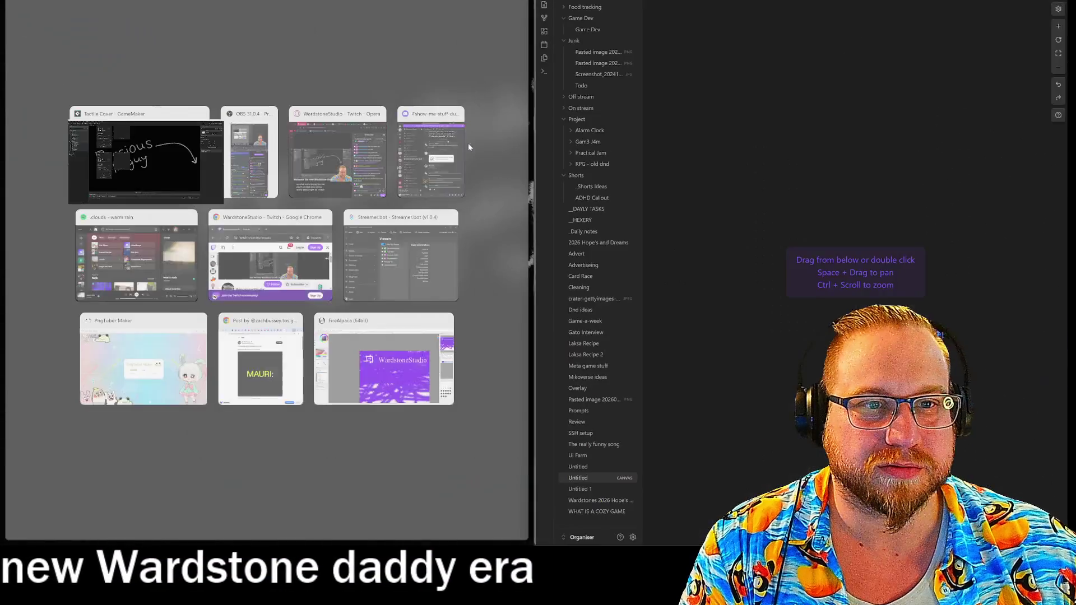
left_click(148, 157)
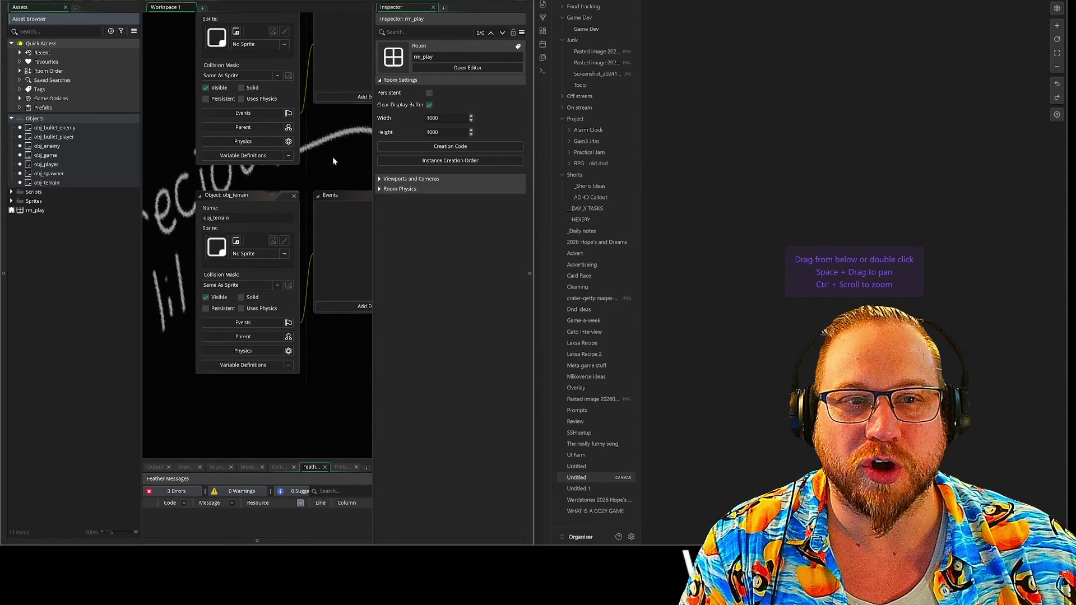
left_click(529, 259)
mouse_move(533, 244)
left_mouse_down()
mouse_move(503, 245)
mouse_move(489, 229)
left_mouse_up()
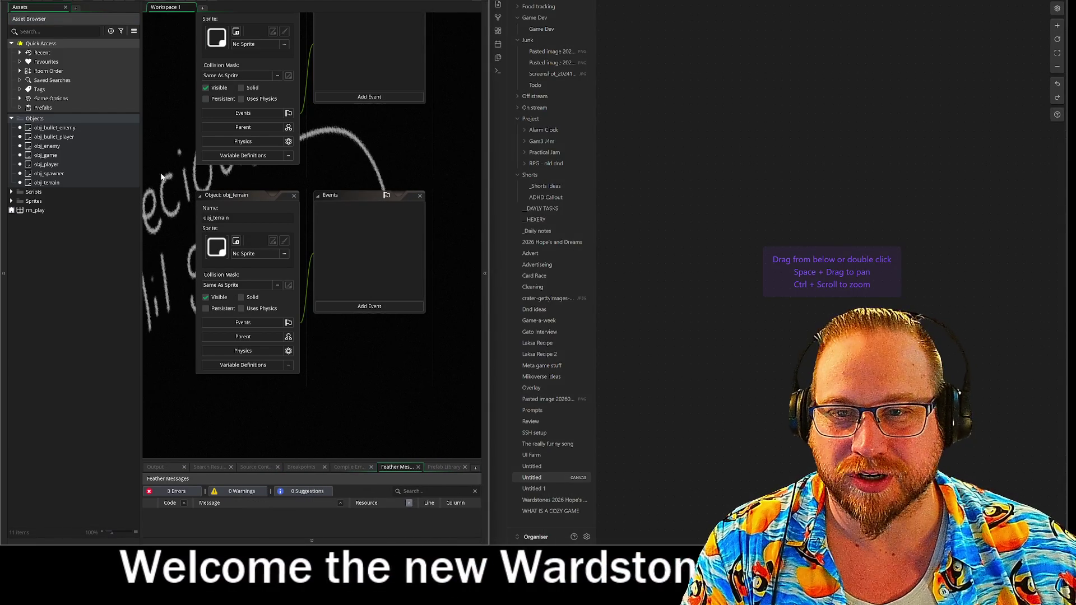
left_click_drag(141, 173, 94, 175)
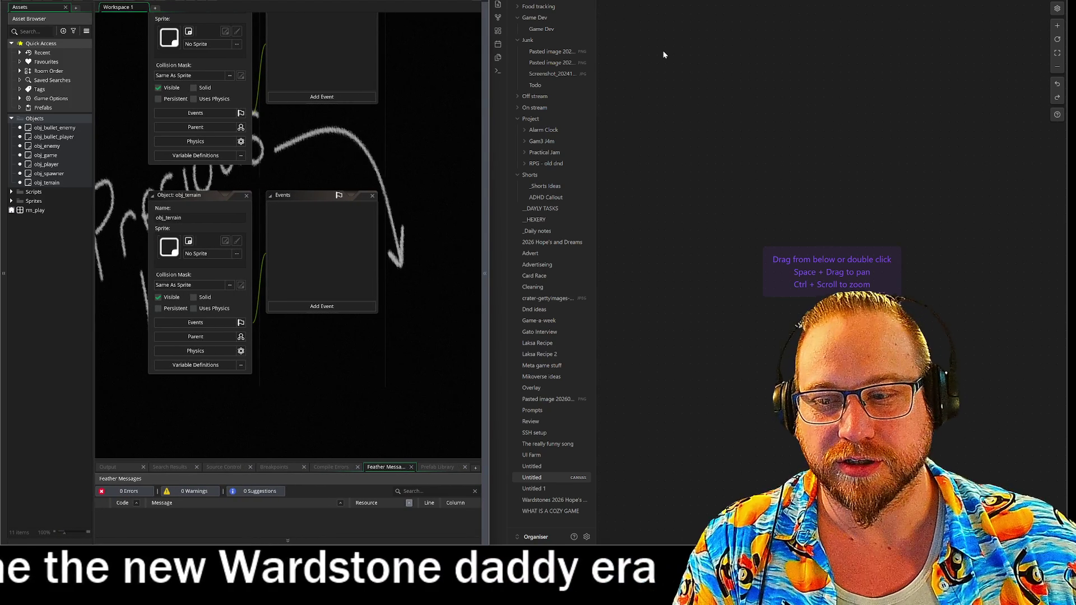
Create an obj_game text card on the canvas, then start a second card beside it
double_click(723, 57)
type("obj_game")
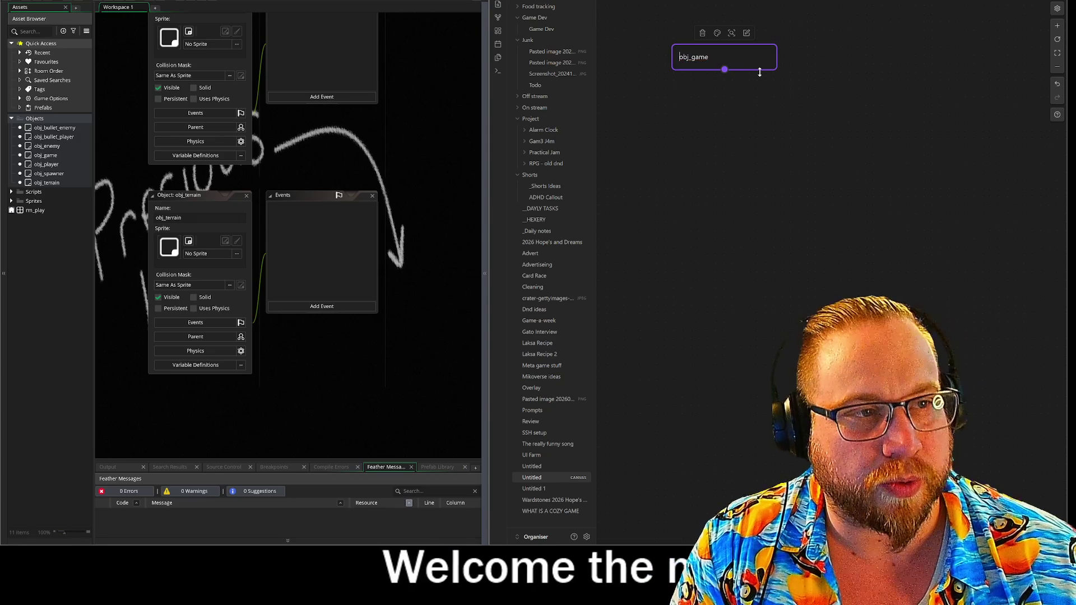
key("shift+Right")
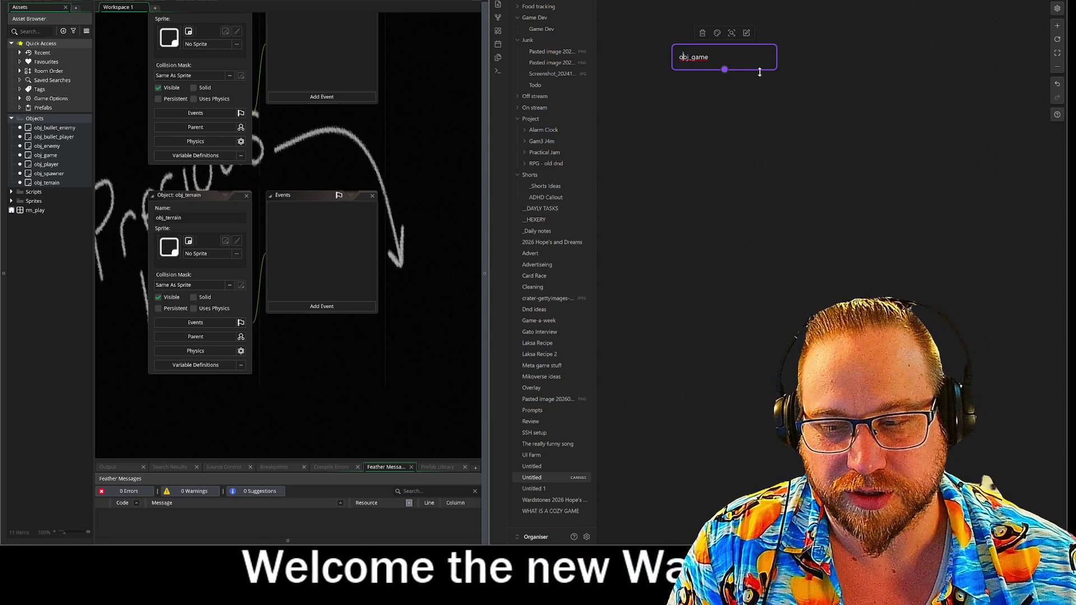
type("o")
key("End")
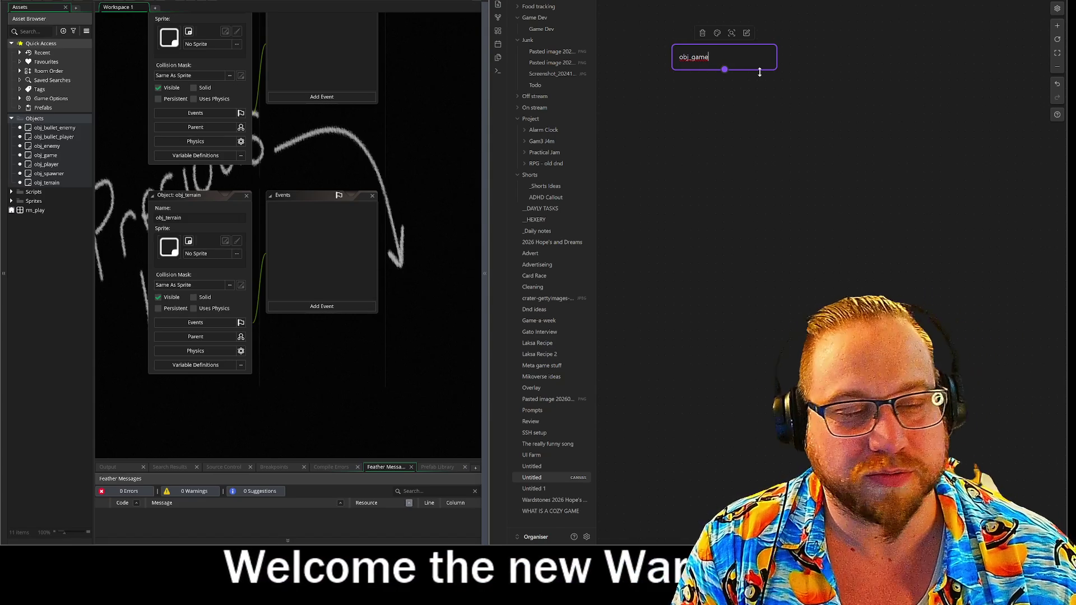
left_click(855, 111)
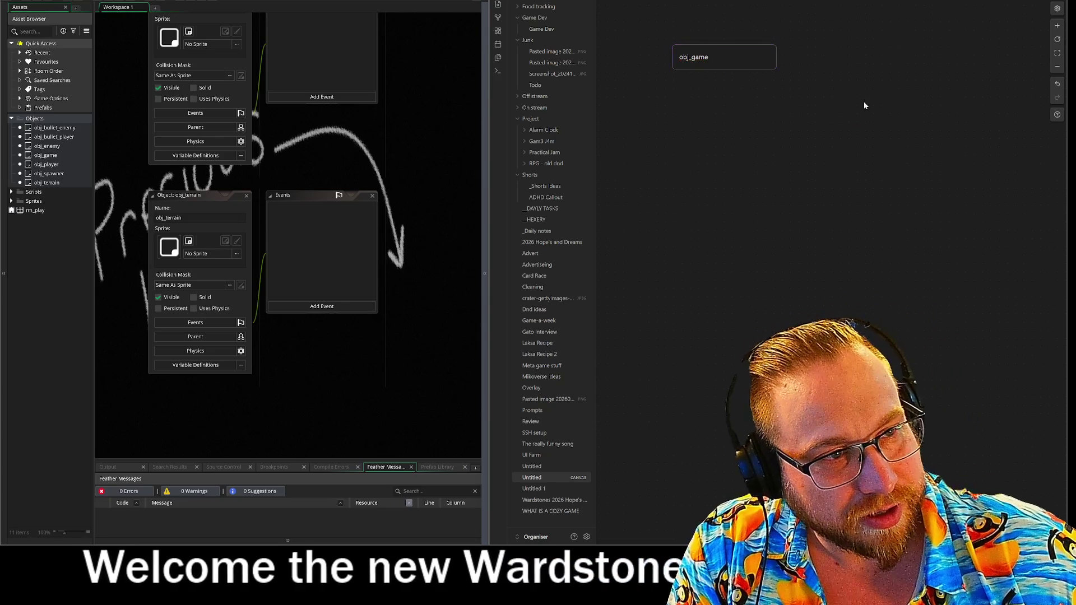
double_click(795, 54)
type("obj_player")
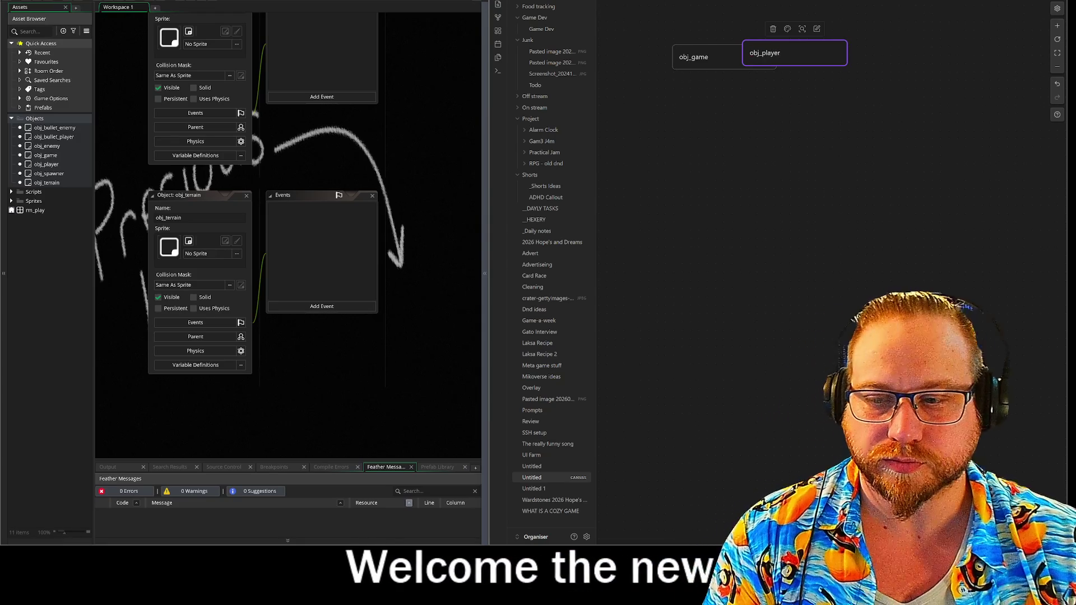
Finish the obj_player card and place it right beside obj_game
key("Return")
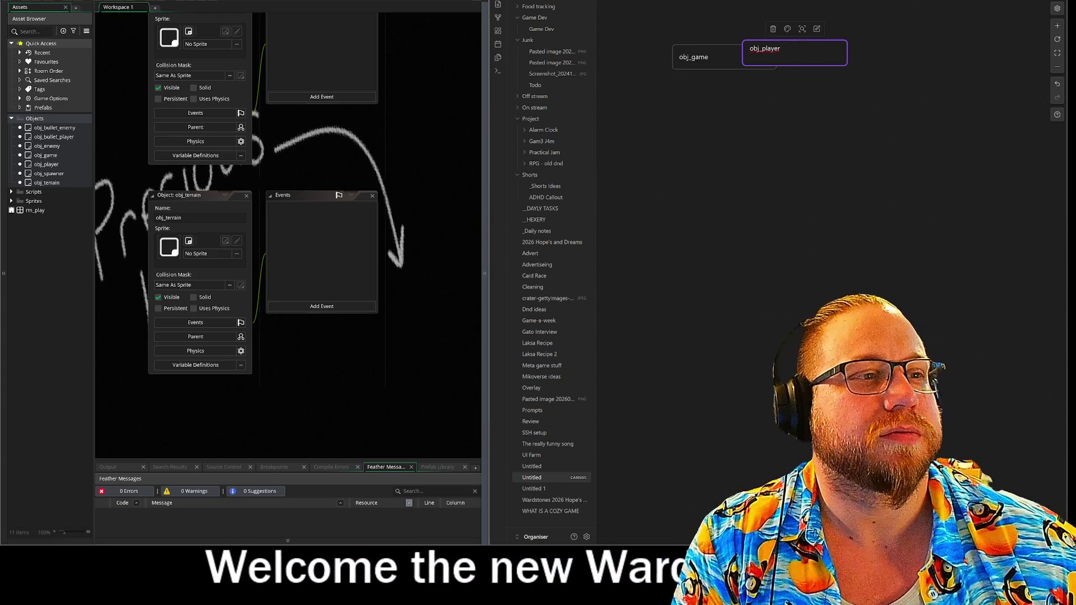
left_click(761, 89)
mouse_move(788, 51)
left_mouse_down()
mouse_move(830, 66)
mouse_move(857, 55)
mouse_move(833, 60)
left_mouse_up()
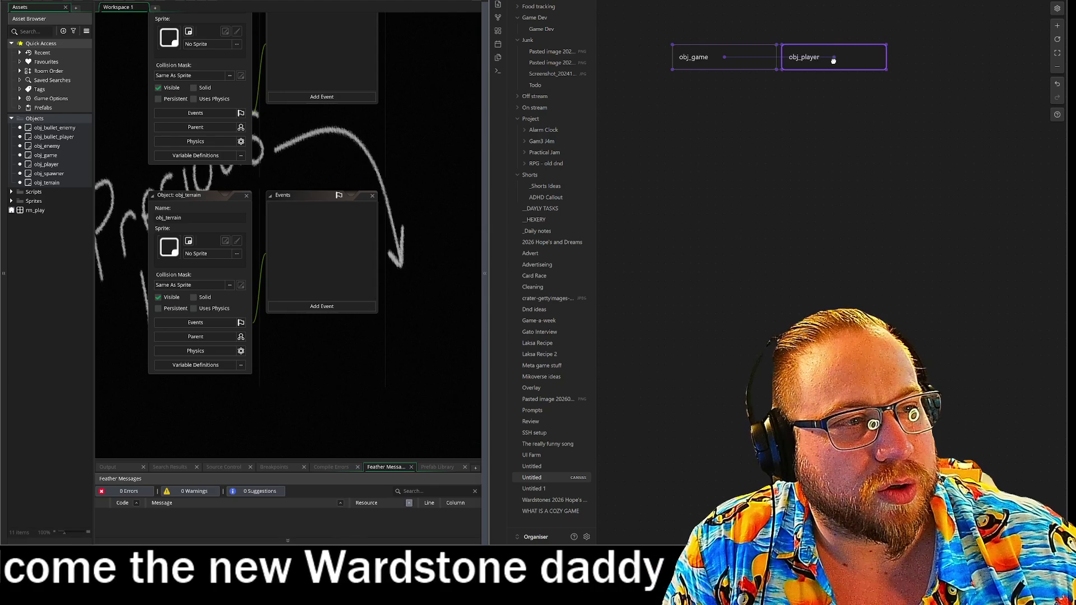
left_click(790, 104)
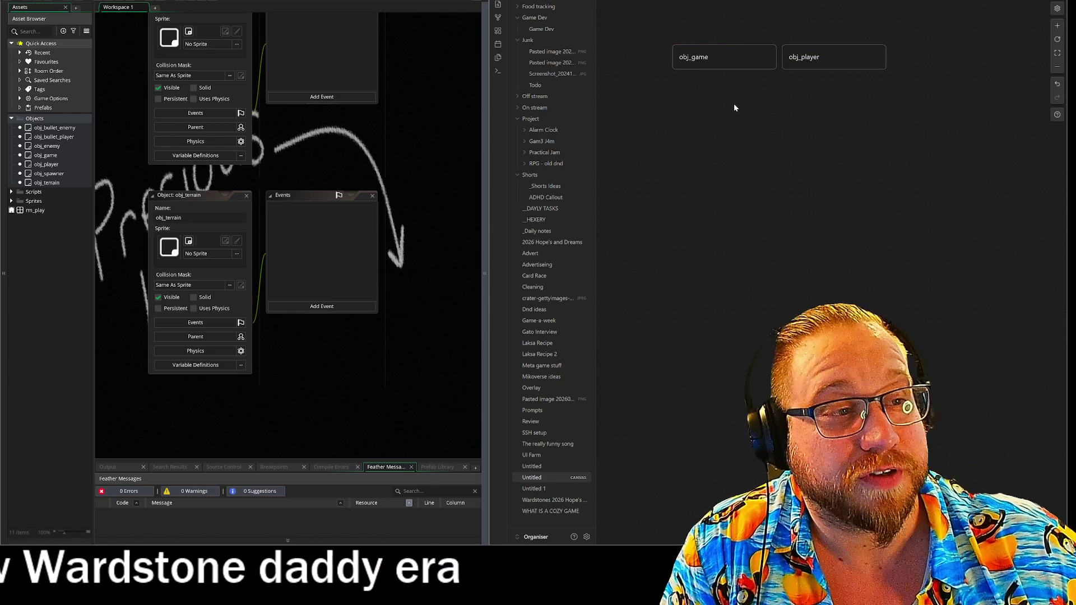
Add an obj_enemy card and move it below obj_player
double_click(677, 78)
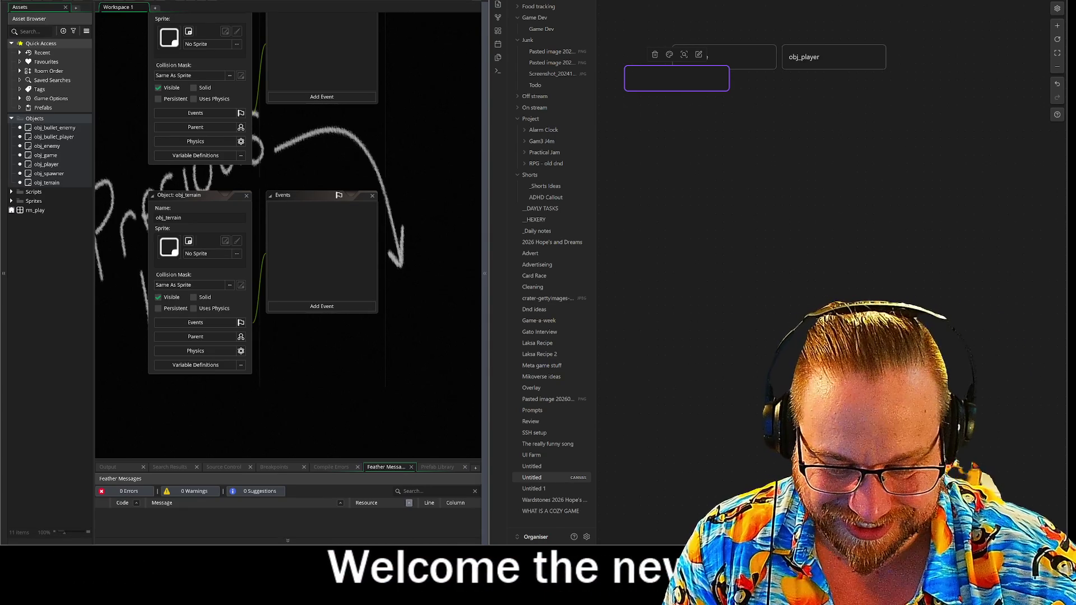
type("obj_e")
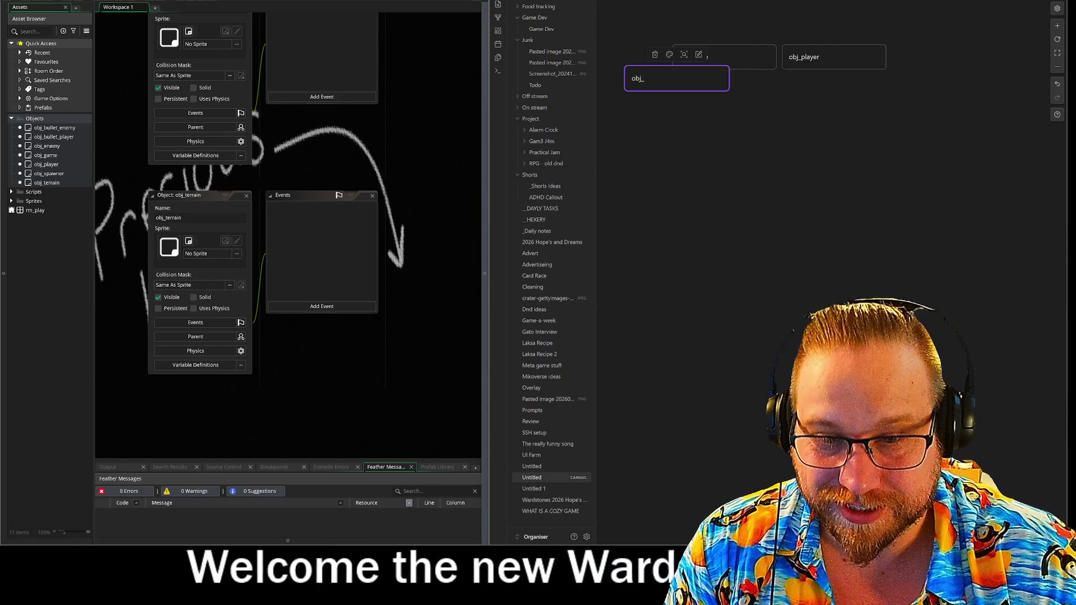
type("nemy")
key("Escape")
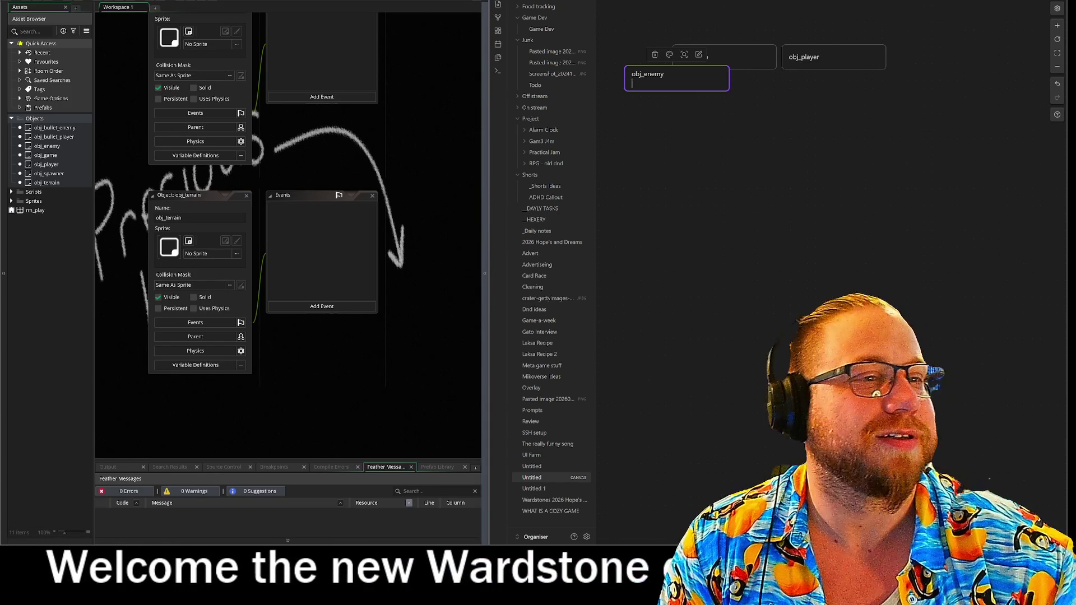
mouse_move(670, 78)
left_mouse_down()
mouse_move(882, 108)
mouse_move(830, 94)
left_mouse_up()
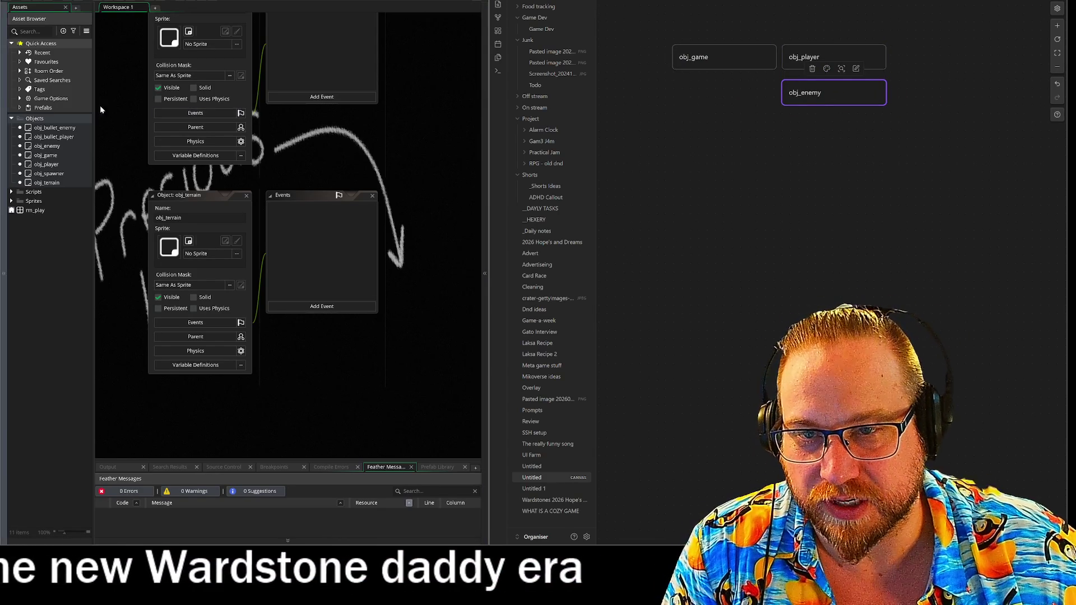
Add an obj_bullet card and nudge it under obj_enemy
double_click(690, 95)
type("ob")
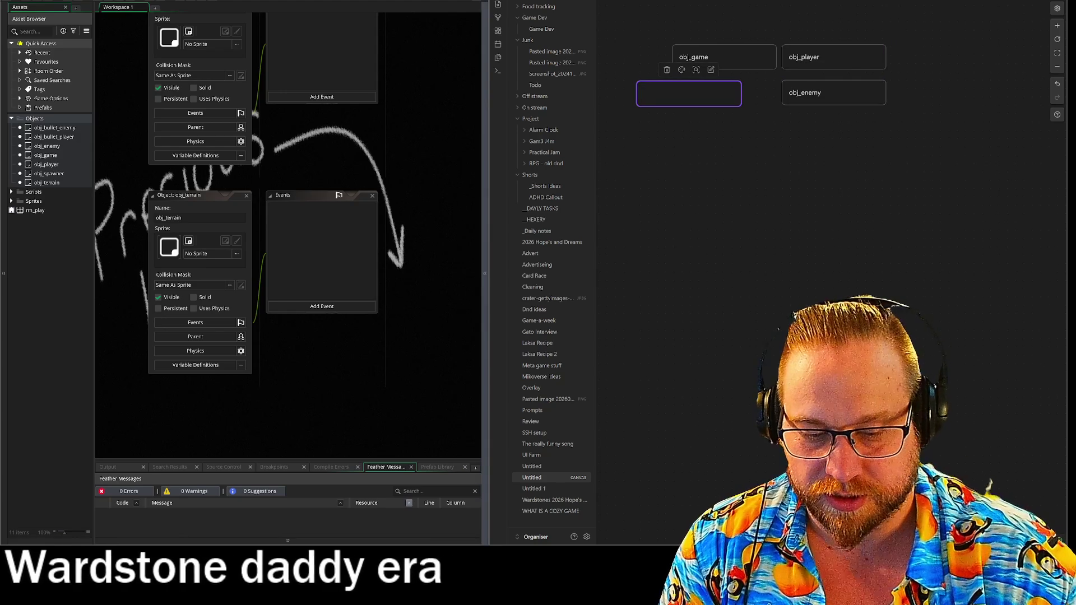
type("j_bullet")
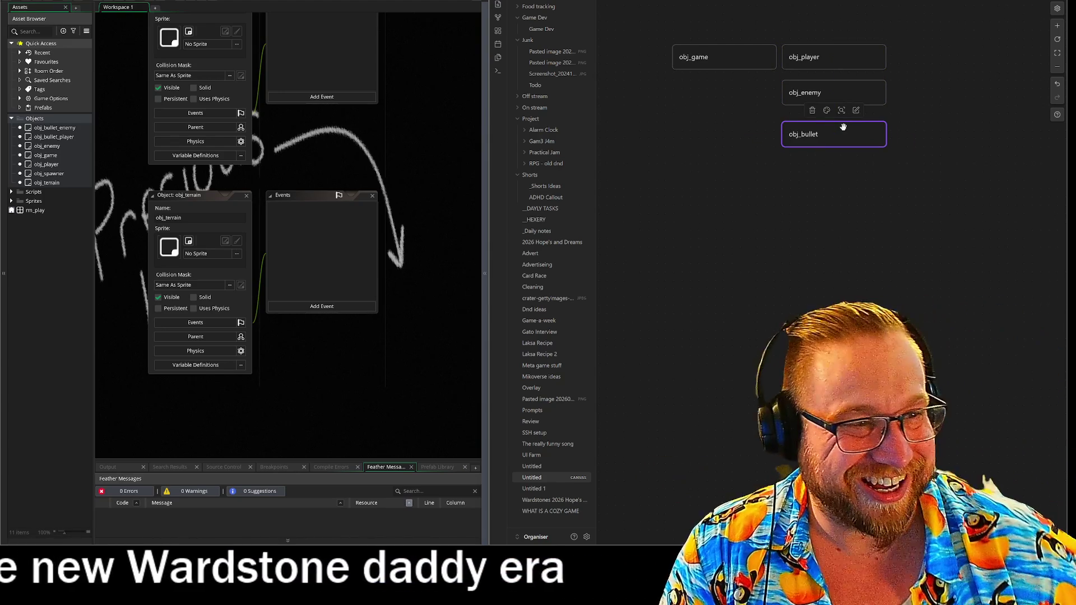
left_click_drag(841, 135, 841, 127)
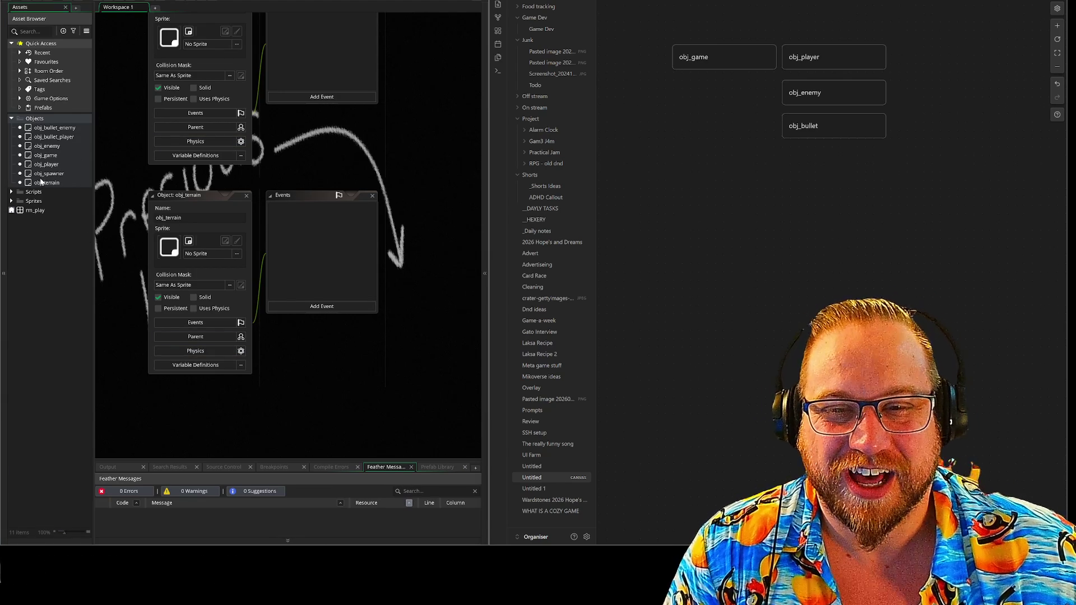
Add an obj_spawner card and place it below obj_game
double_click(681, 83)
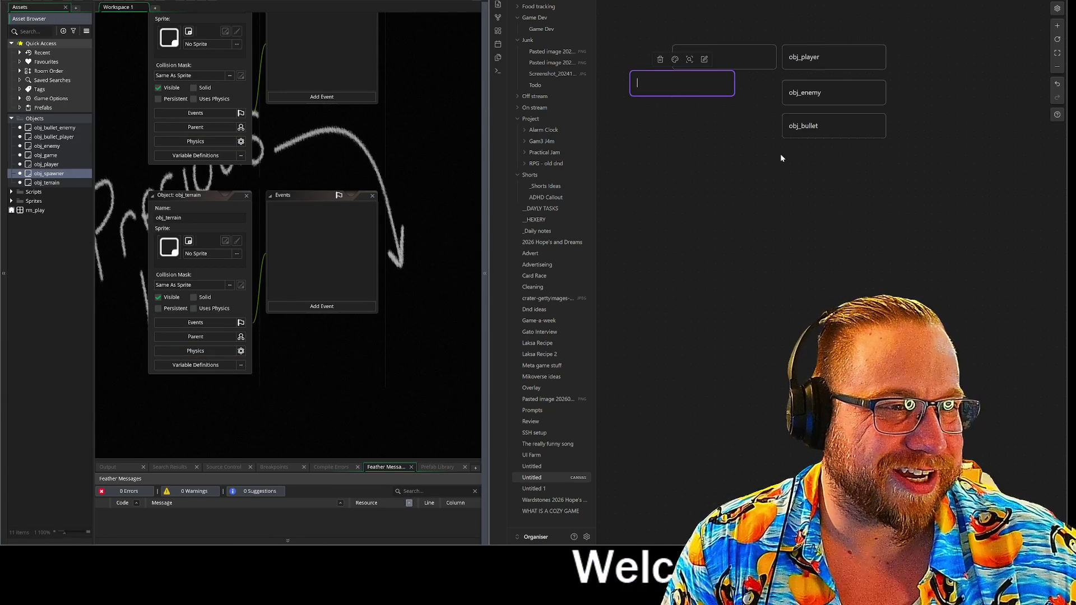
type("obj")
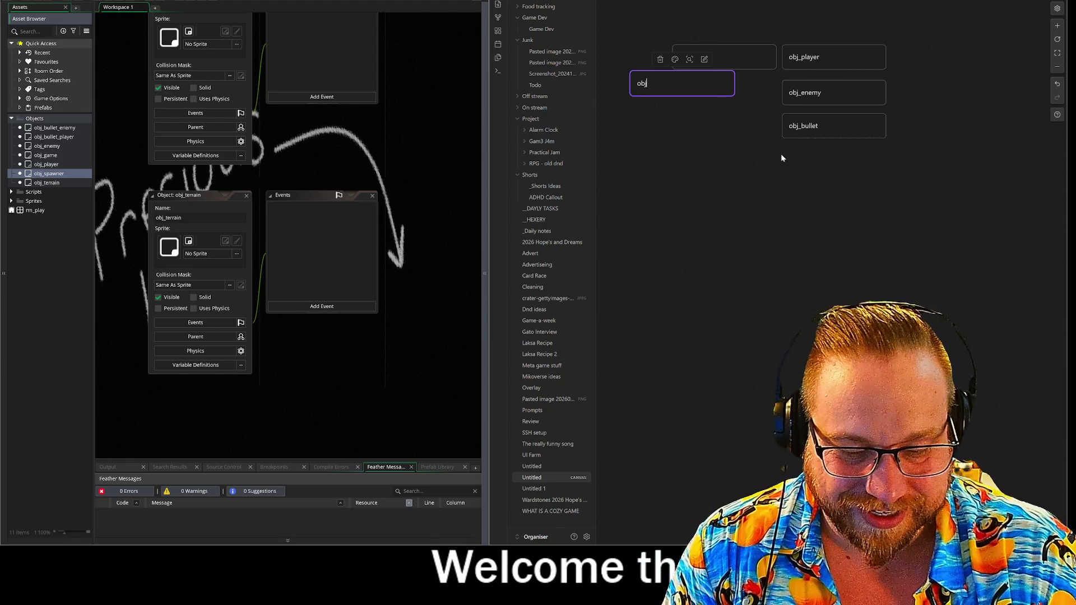
type("_spaw")
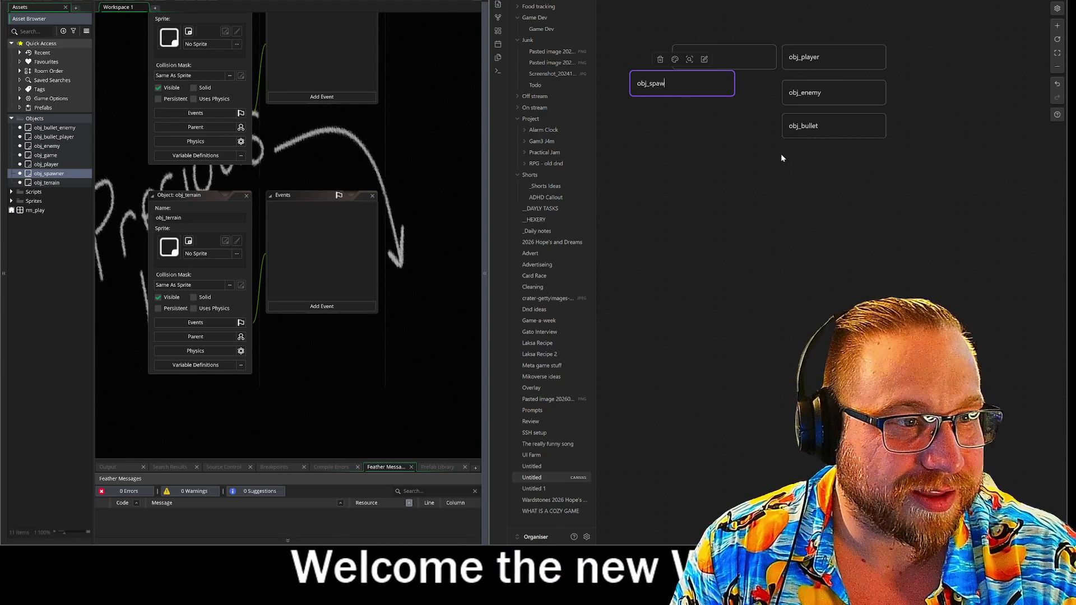
type("ner")
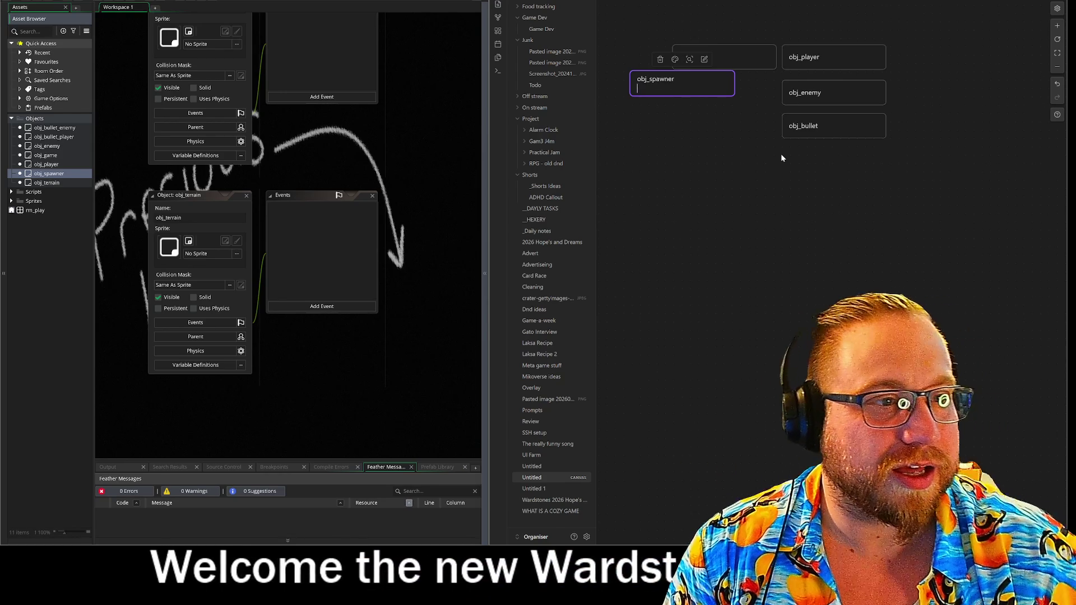
left_click_drag(689, 84, 756, 93)
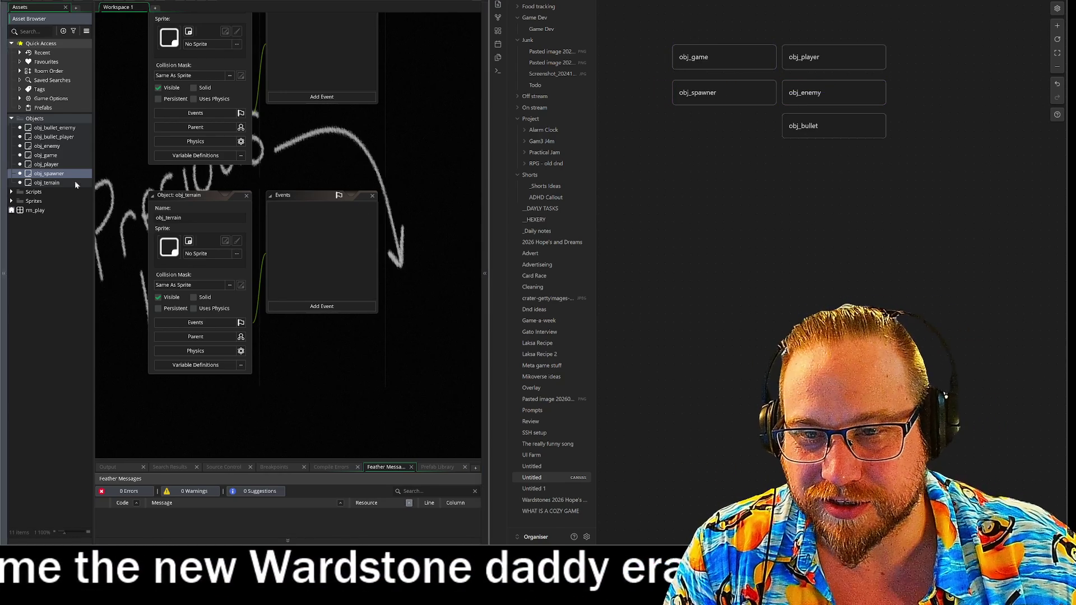
left_click(686, 175)
Add an obj_terrain card and align it under obj_spawner
double_click(684, 111)
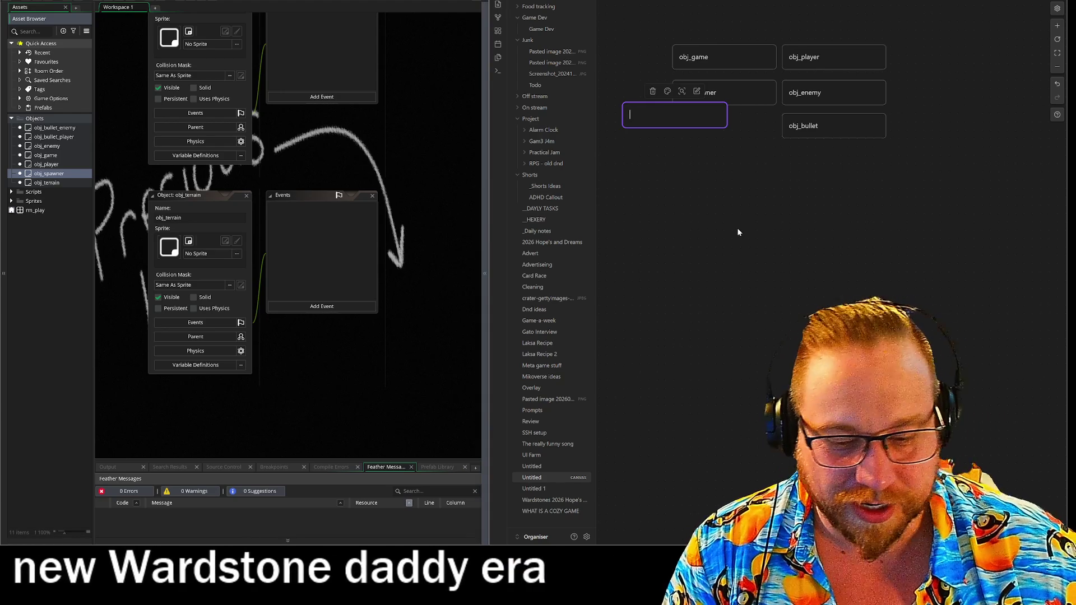
type("obj_")
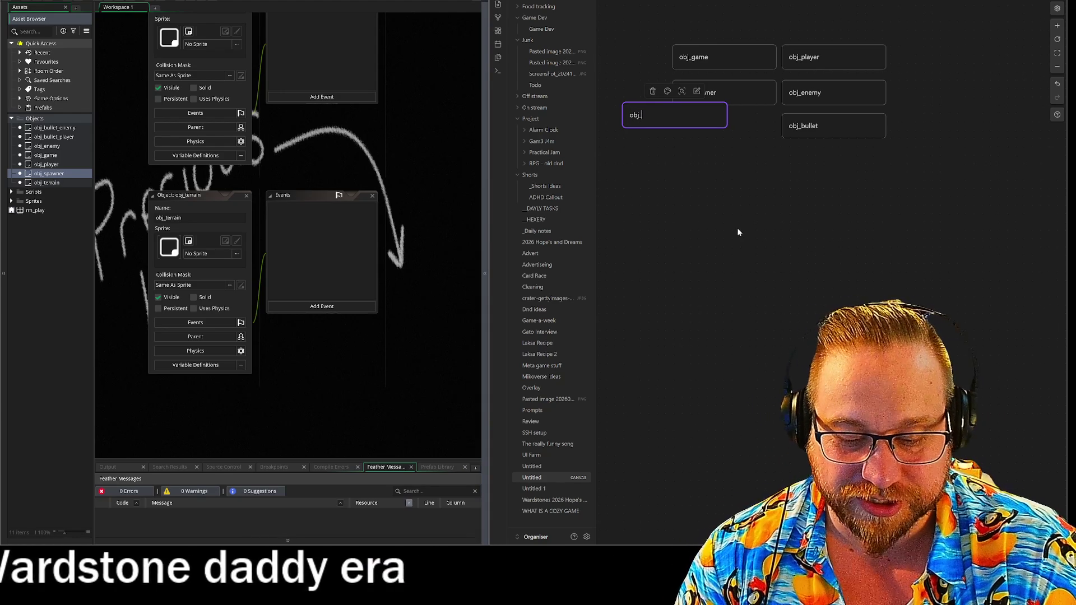
type("te")
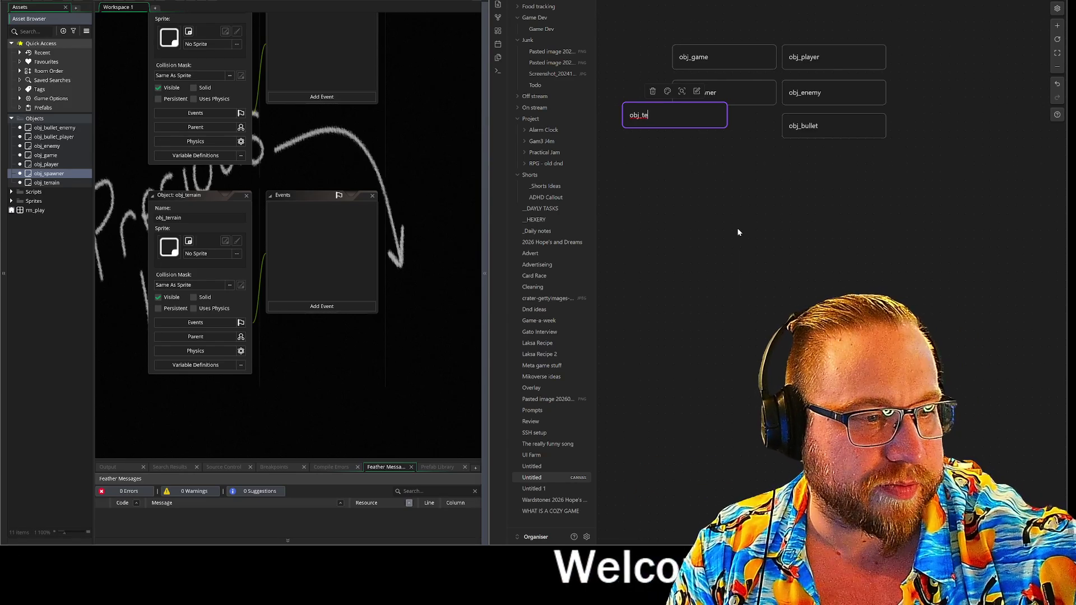
type("rrain")
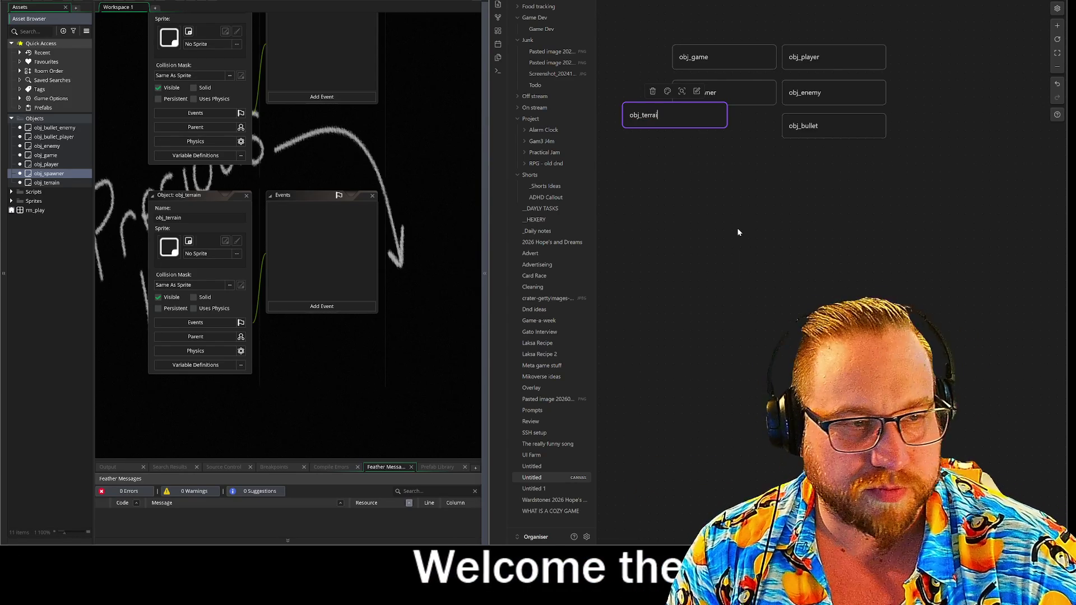
key("Return")
left_click(737, 232)
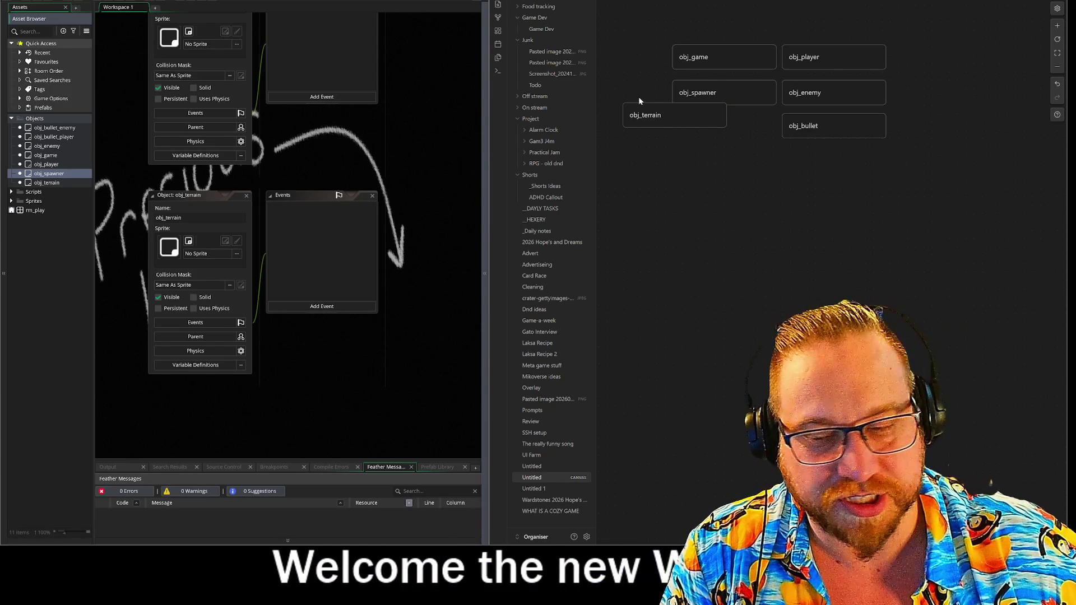
left_click_drag(703, 118, 751, 129)
left_click(751, 187)
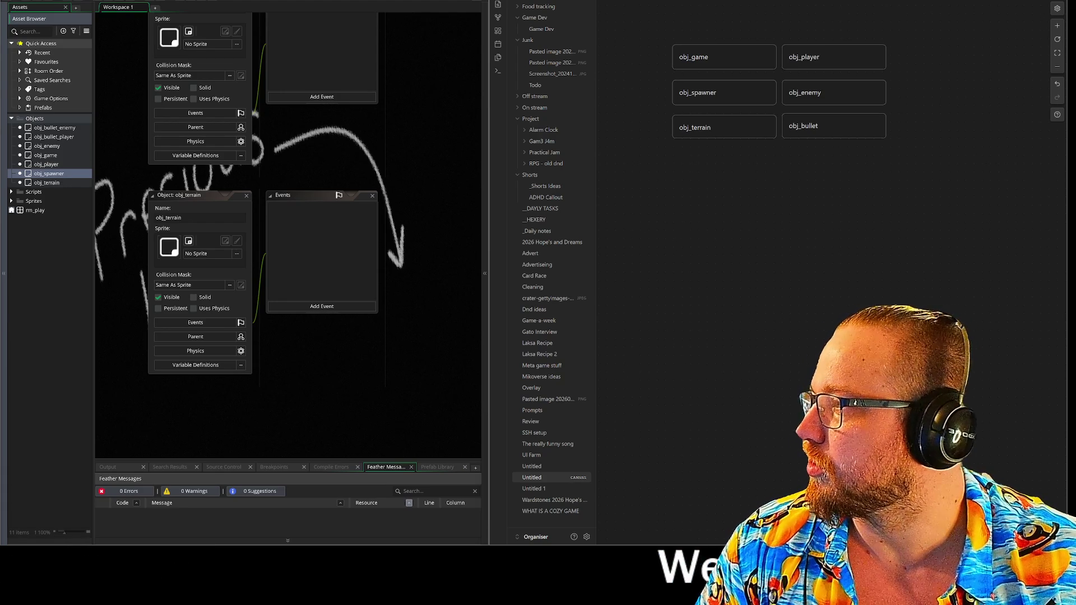
Bring the browser over GameMaker, enlarge it, and play the Bluesky post's video full screen
left_click(120, 83)
left_click_drag(732, 100, 275, 25)
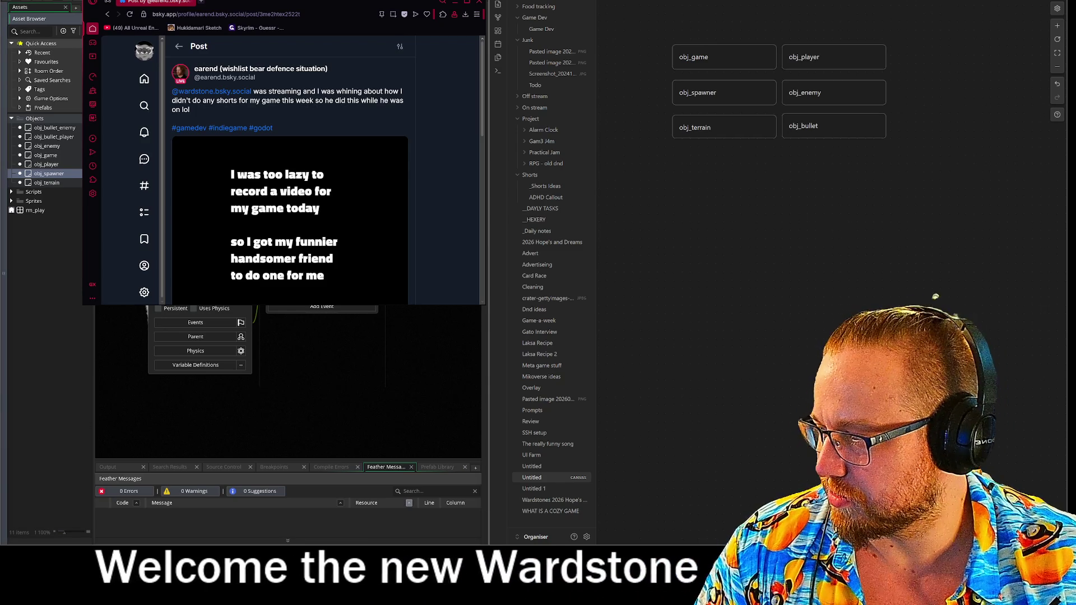
scroll(392, 247, "down", 2)
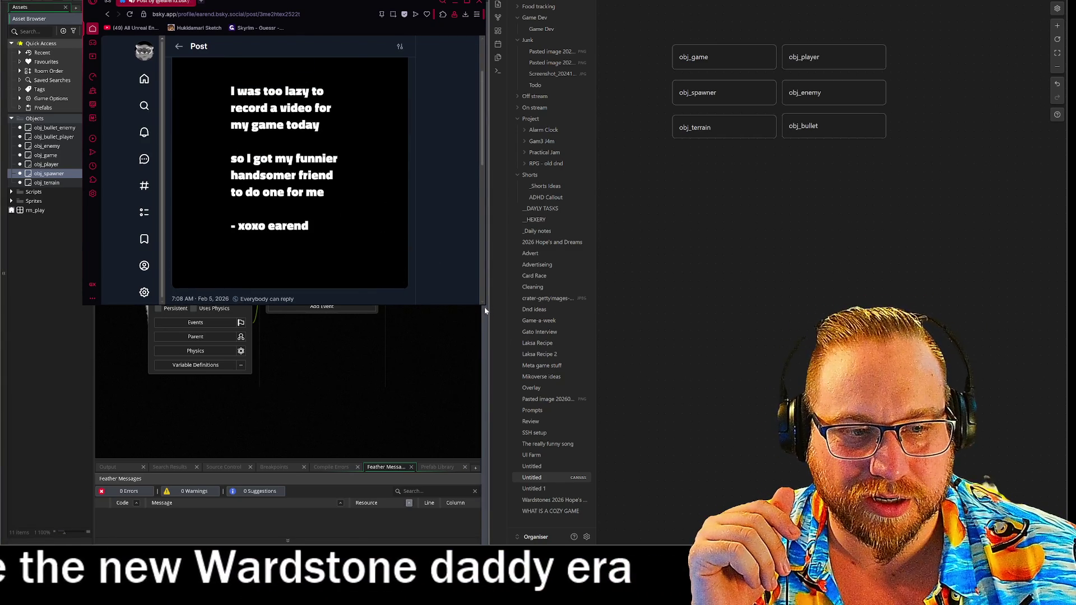
left_click_drag(485, 308, 666, 495)
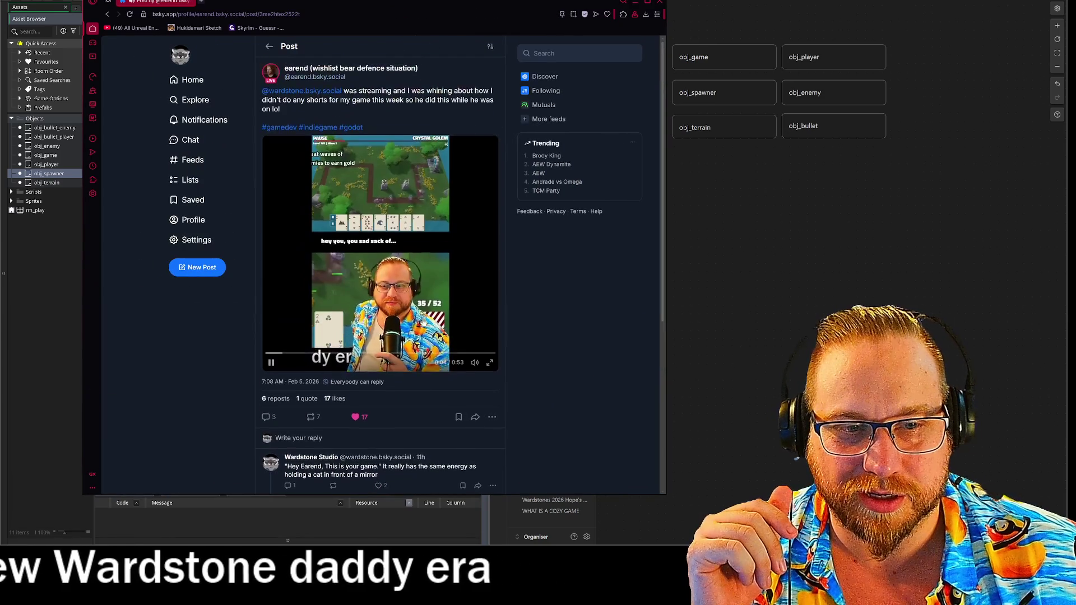
left_click(488, 363)
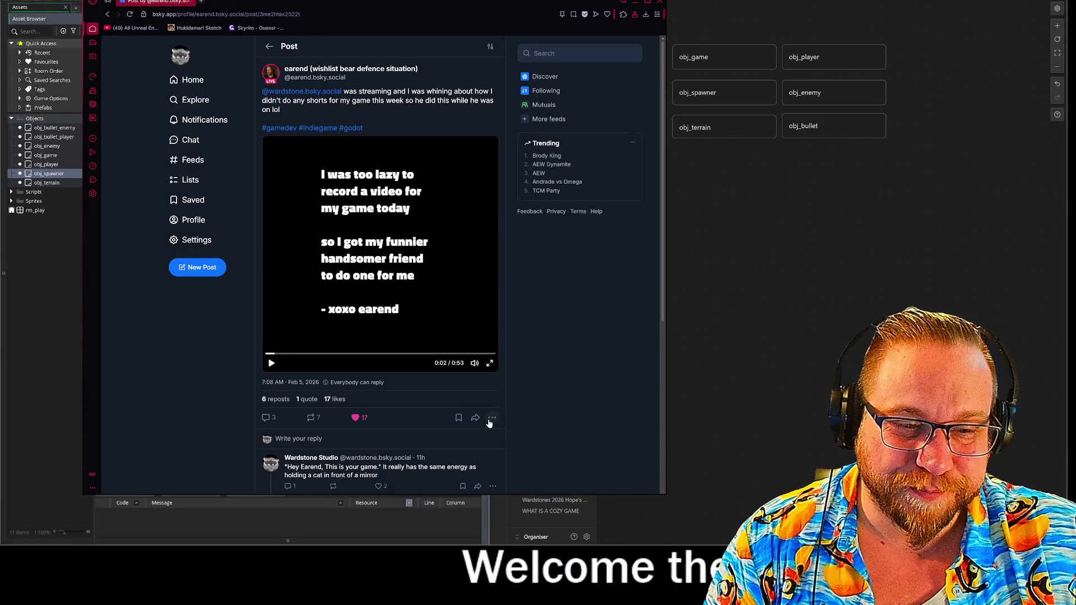
Copy the link to the Bluesky post from its share options, then close that tab
left_click(491, 418)
left_click(477, 422)
left_click(479, 422)
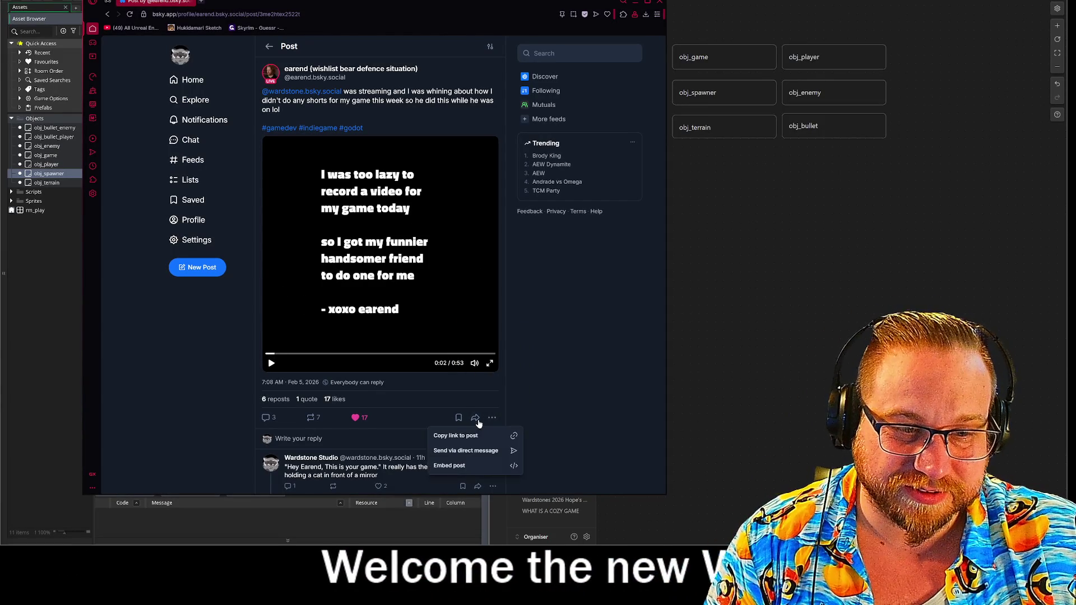
left_click(456, 436)
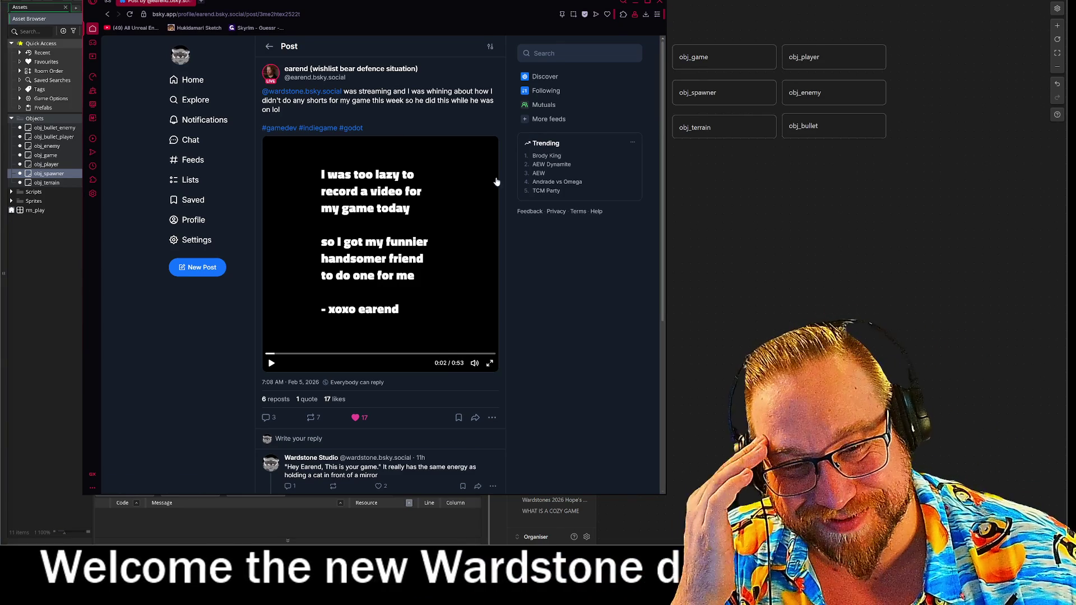
left_click(188, 2)
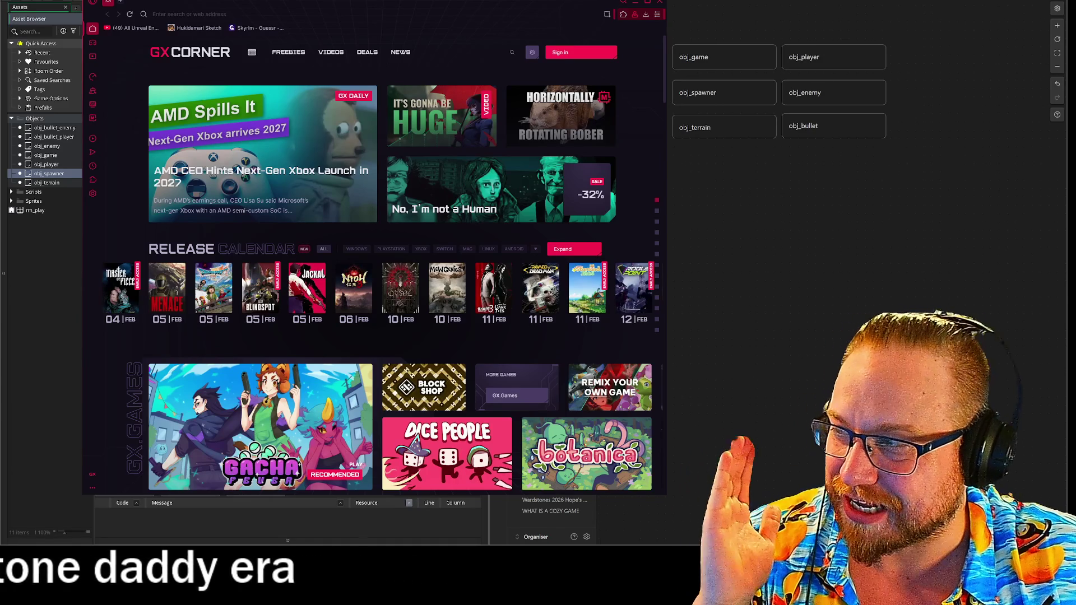
Close the Opera GX browser window
left_click(661, 2)
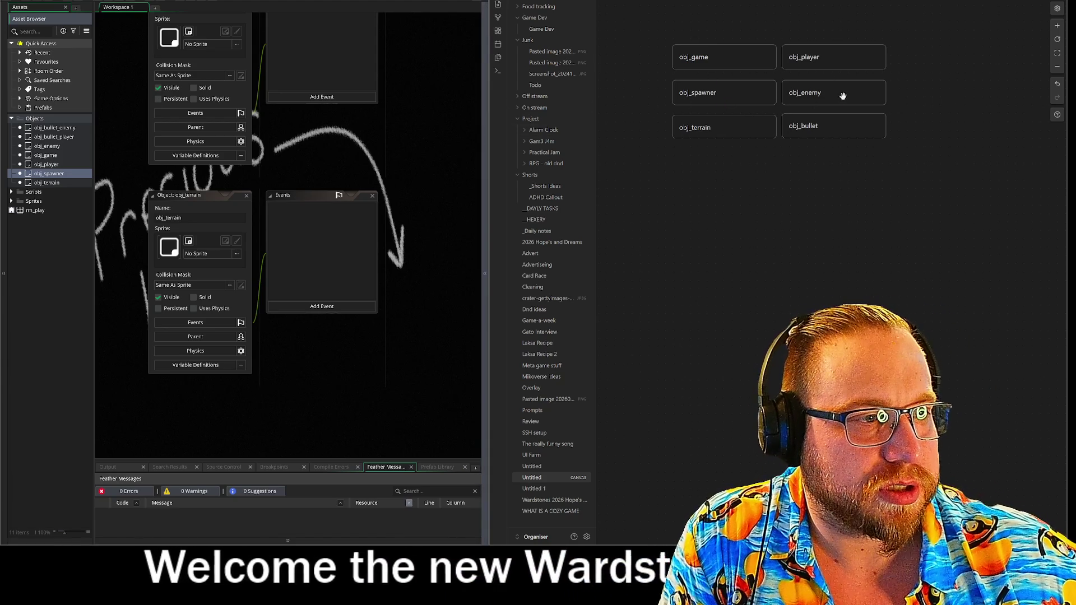
Stack the cards in one column: obj_bullet, obj_enemy, obj_game, obj_player, obj_spawner, obj_terrain
mouse_move(830, 129)
left_mouse_down()
mouse_move(802, 12)
mouse_move(788, 120)
left_mouse_up()
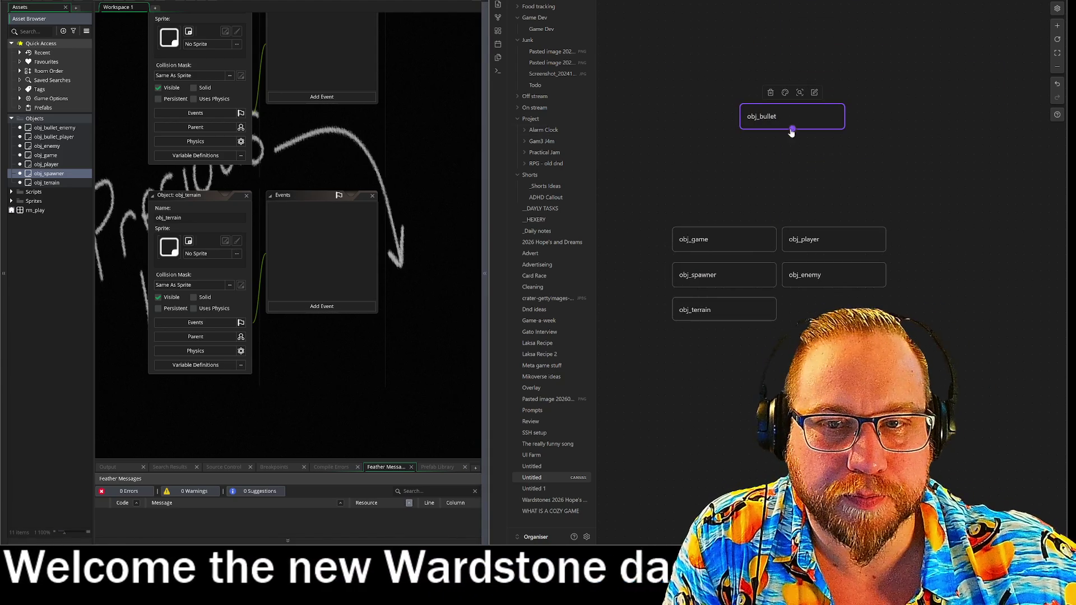
left_click_drag(830, 286, 788, 161)
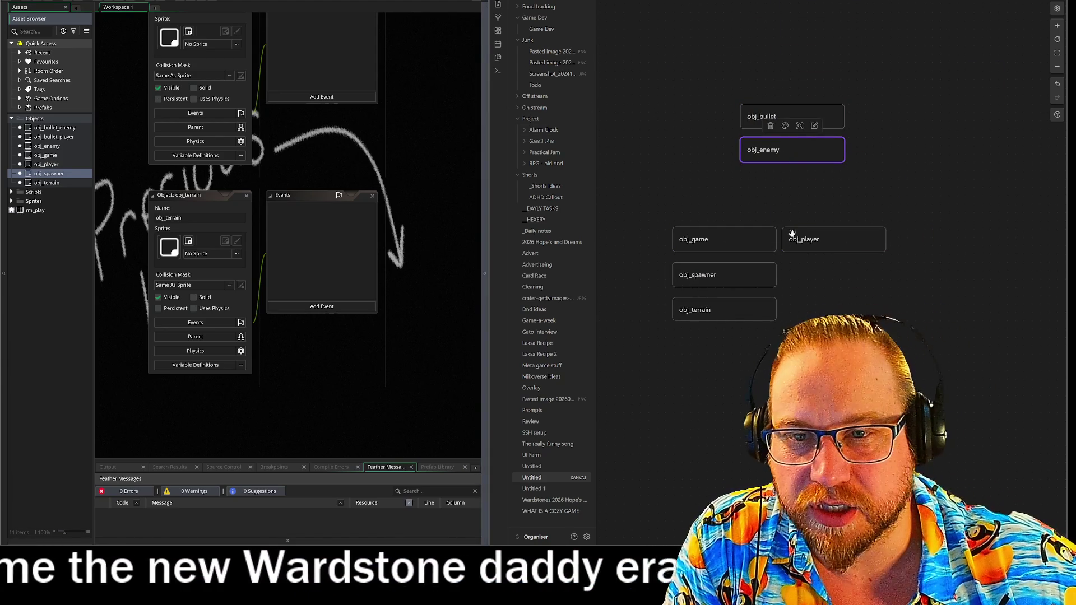
left_click_drag(713, 239, 774, 186)
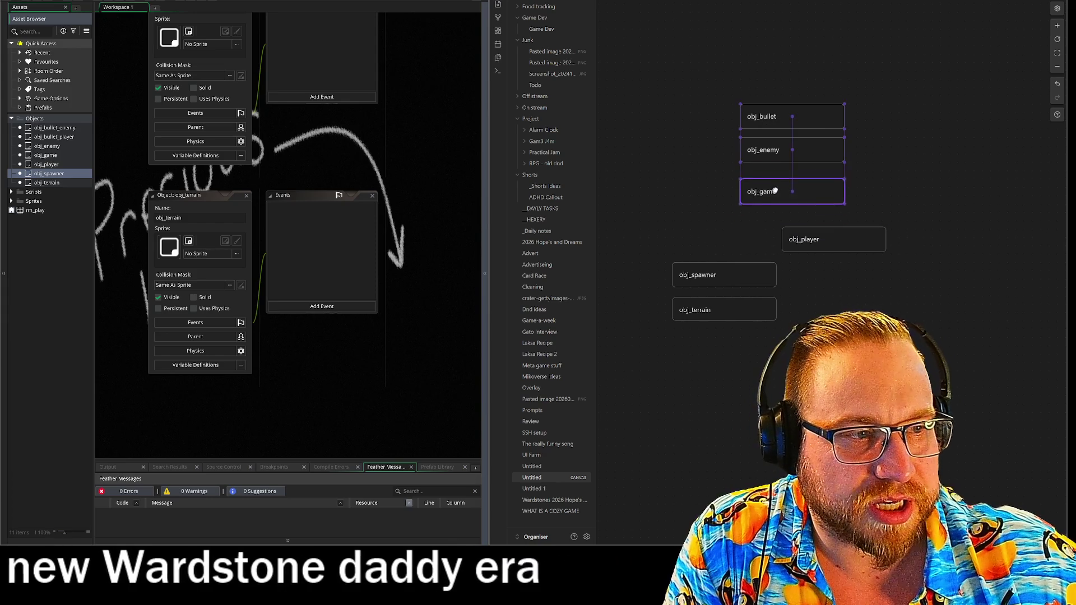
left_click_drag(842, 245, 805, 219)
left_click_drag(764, 272, 807, 251)
left_click_drag(748, 307, 816, 281)
left_click(807, 357)
scroll(724, 356, "right", 3)
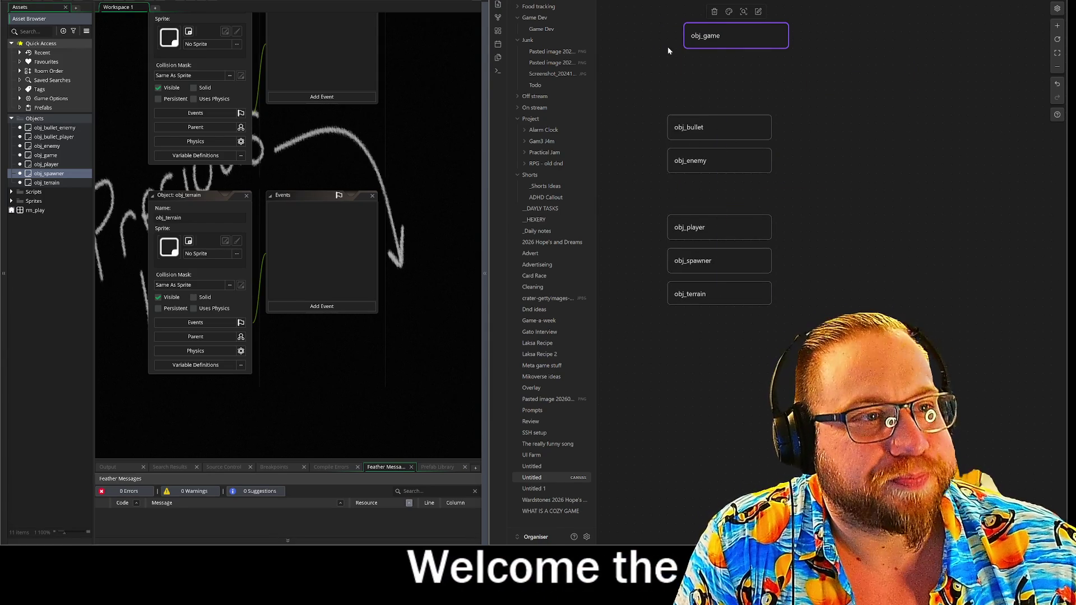
Create a narrow STATE card and position it just under obj_game
double_click(724, 70)
type("STATE")
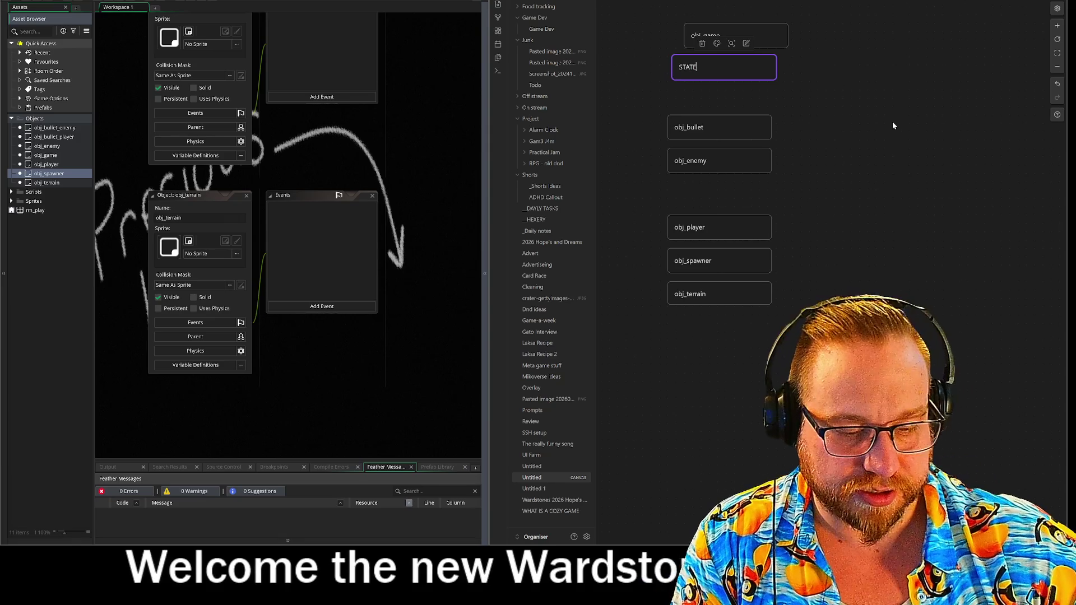
key("Escape")
mouse_move(776, 68)
left_mouse_down()
mouse_move(709, 67)
mouse_move(701, 53)
left_mouse_up()
left_click(663, 55)
left_click(790, 84)
scroll(897, 236, "up", 2)
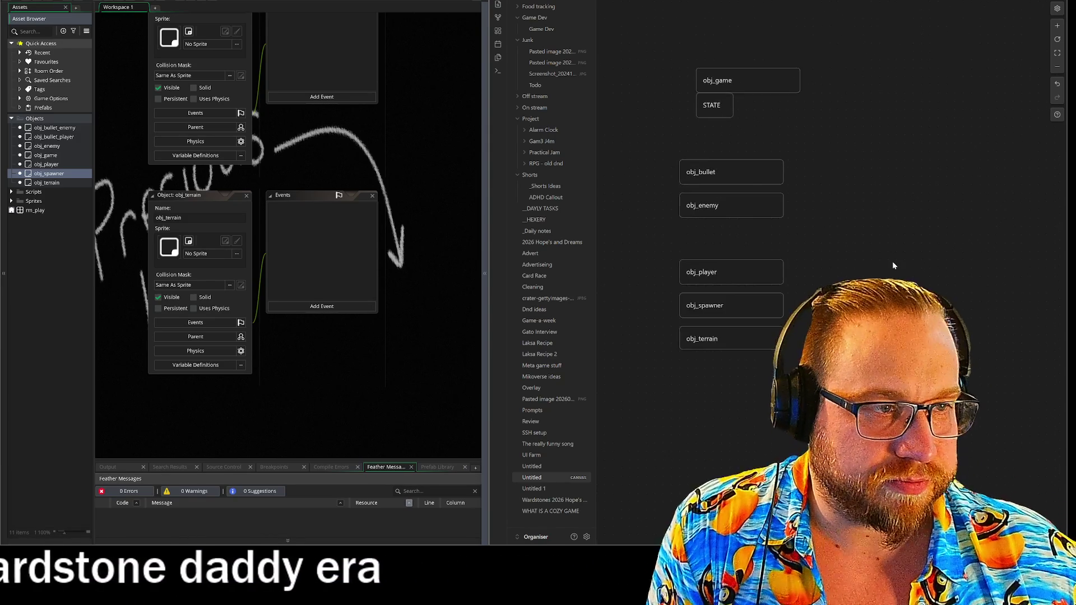
left_click_drag(708, 105, 707, 114)
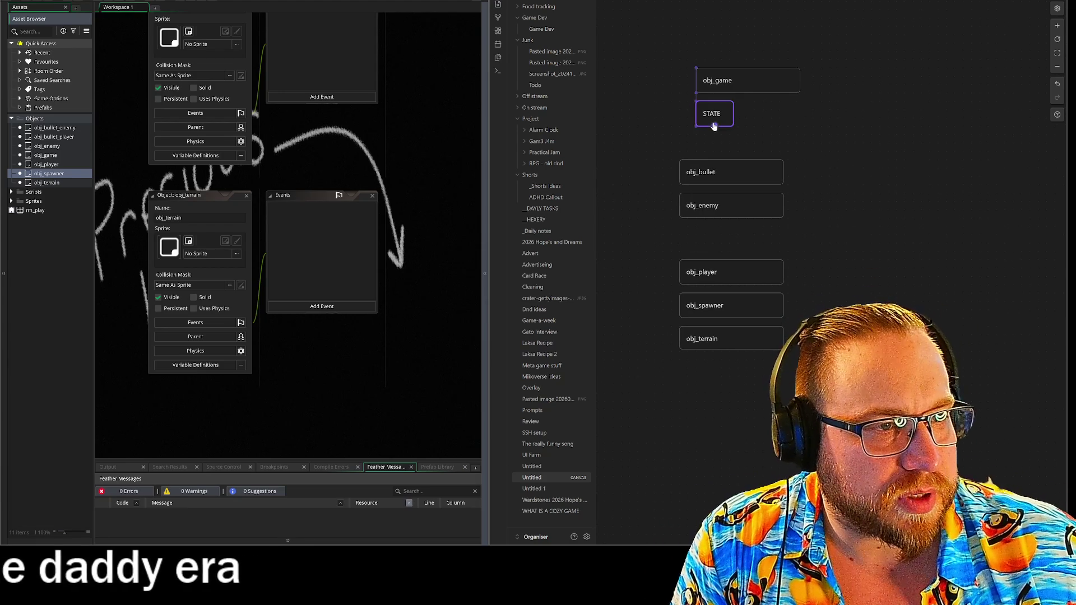
left_click(746, 88)
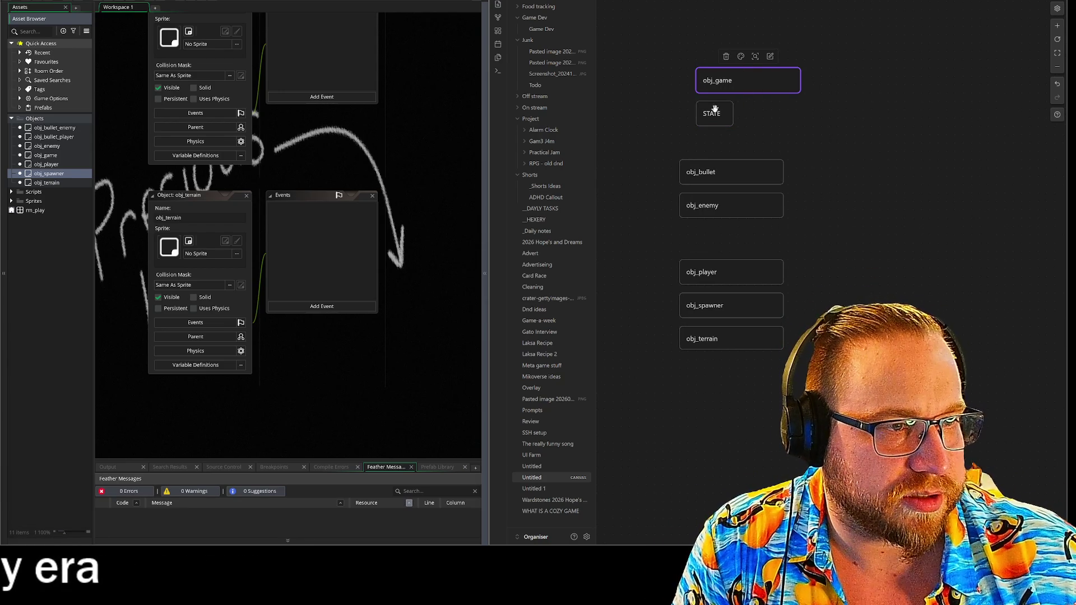
left_click_drag(714, 115, 714, 107)
left_click(795, 129)
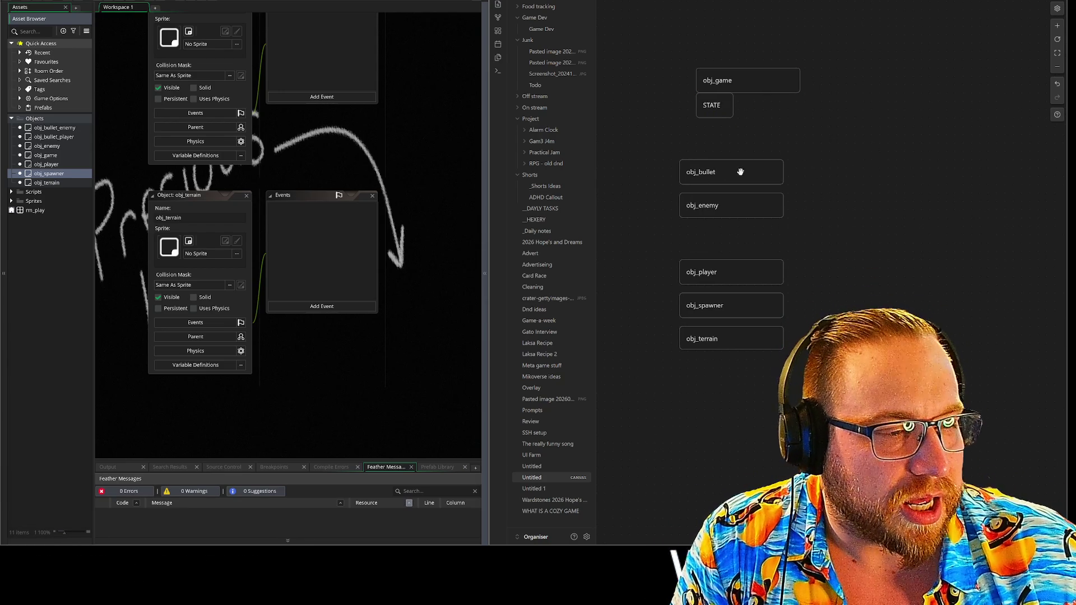
Move obj_bullet aside and line up obj_player and obj_spawner side by side below STATE
left_click_drag(748, 177, 941, 354)
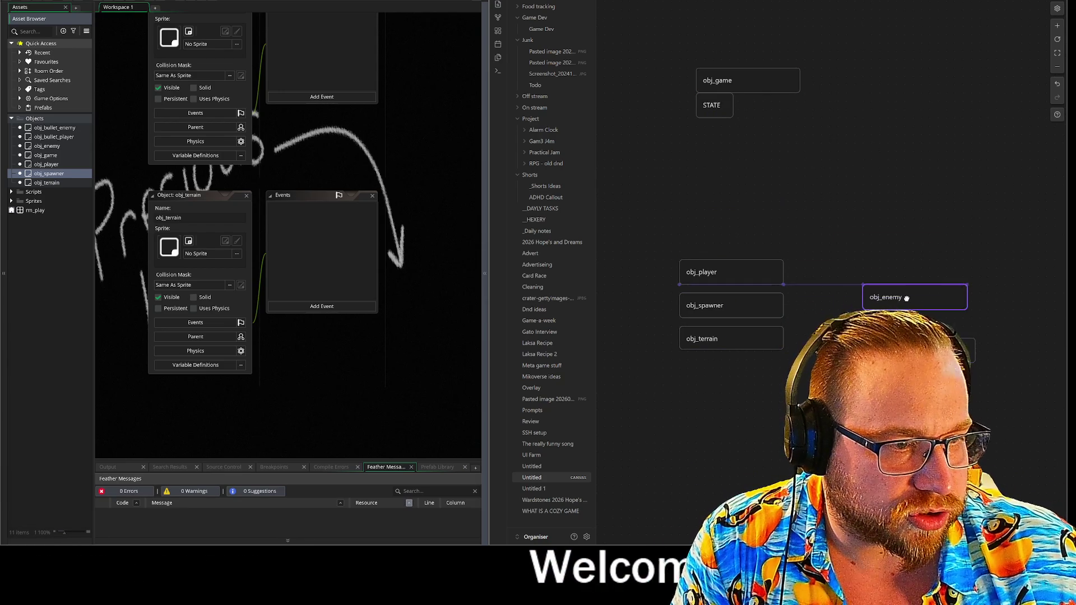
mouse_move(742, 274)
left_mouse_down()
mouse_move(719, 163)
mouse_move(727, 171)
mouse_move(712, 177)
left_mouse_up()
mouse_move(783, 309)
left_mouse_down()
mouse_move(733, 309)
mouse_move(784, 172)
mouse_move(757, 174)
left_mouse_up()
mouse_move(691, 172)
left_mouse_down()
mouse_move(703, 172)
mouse_move(693, 173)
left_mouse_up()
left_click_drag(763, 177, 756, 176)
left_click(695, 171)
left_click(681, 129)
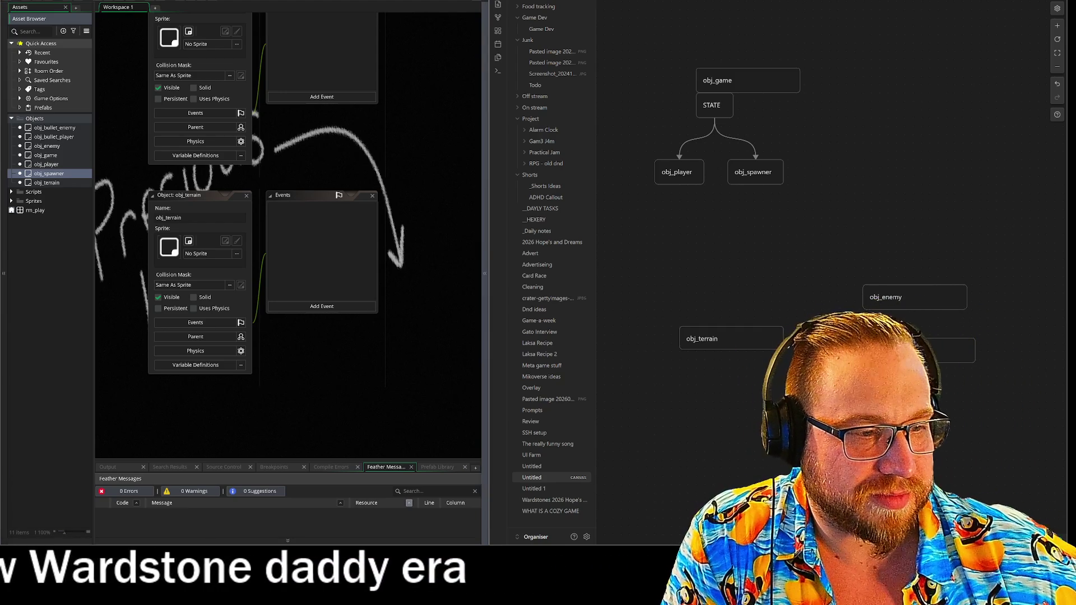
Set obj_terrain in the row beside obj_spawner and move obj_game higher up
left_click(704, 339)
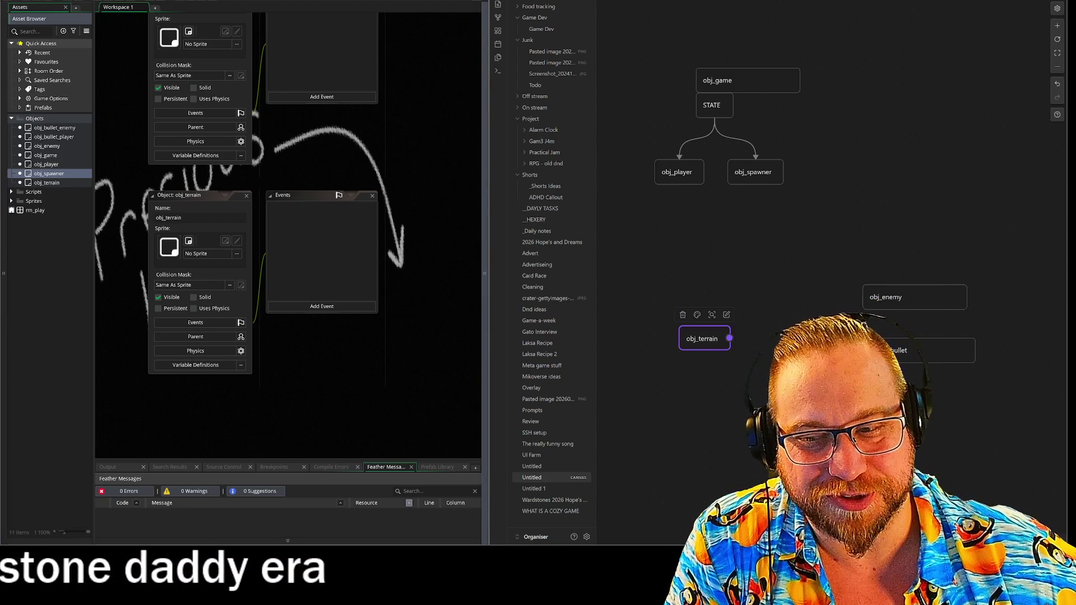
left_click(751, 278)
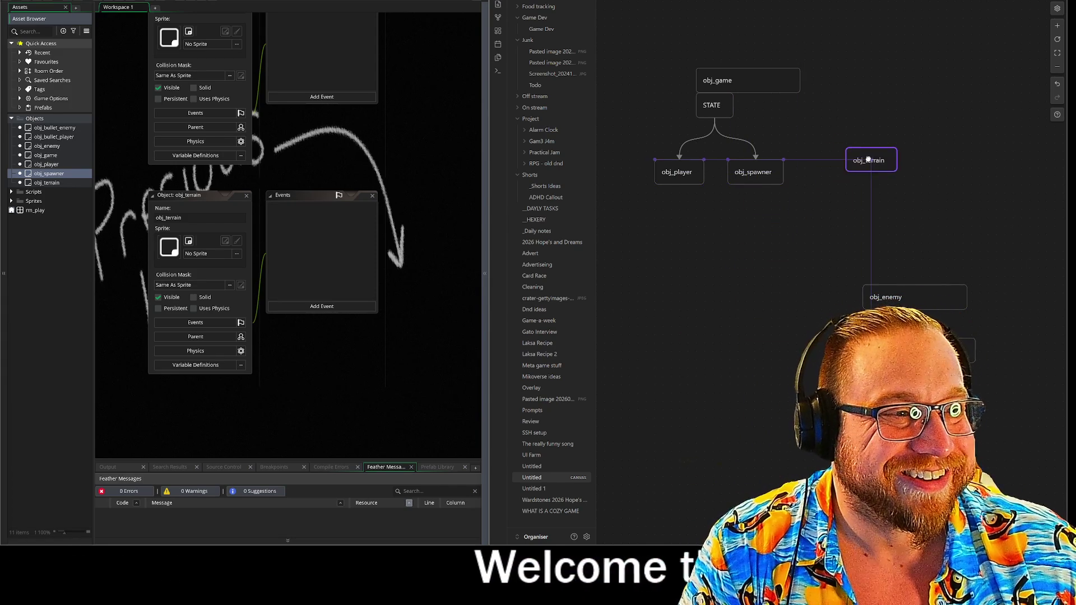
left_click(887, 173)
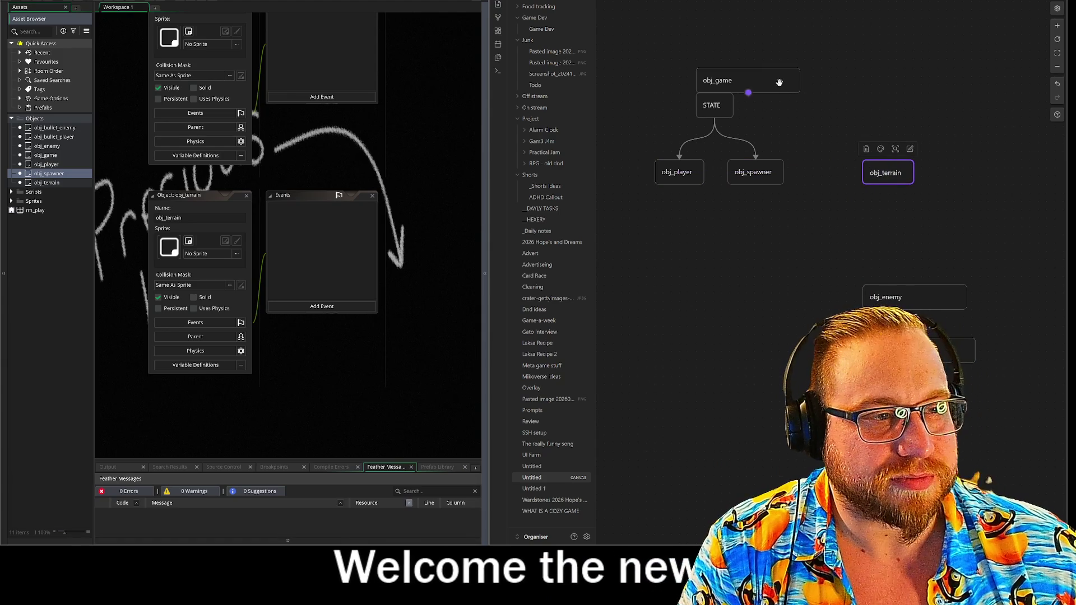
left_click_drag(760, 79, 758, 22)
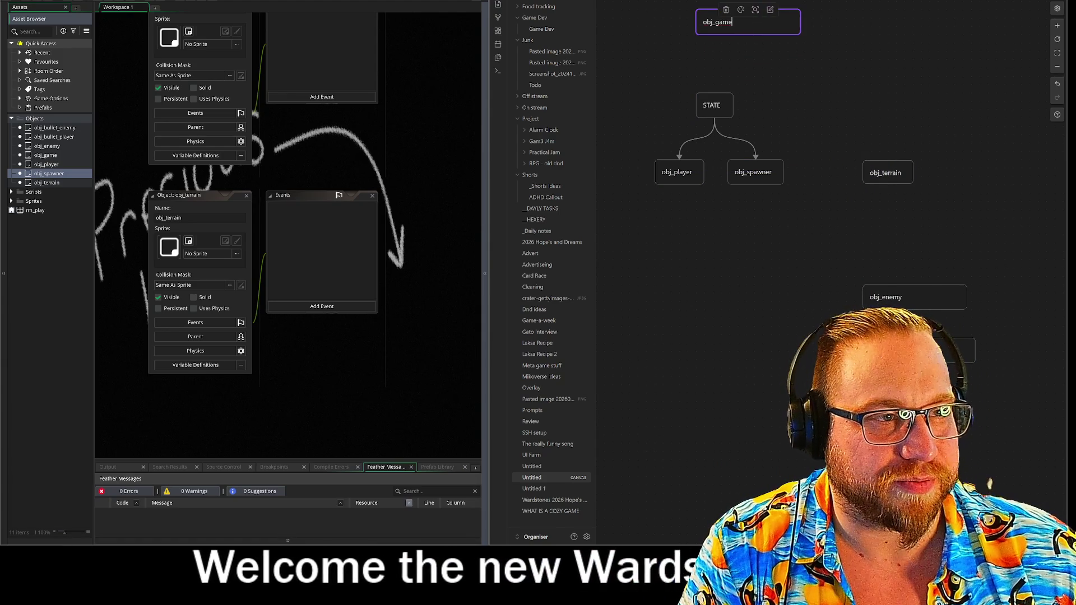
Add a small 'create' card between obj_game and STATE, shrunk to fit its text
double_click(755, 90)
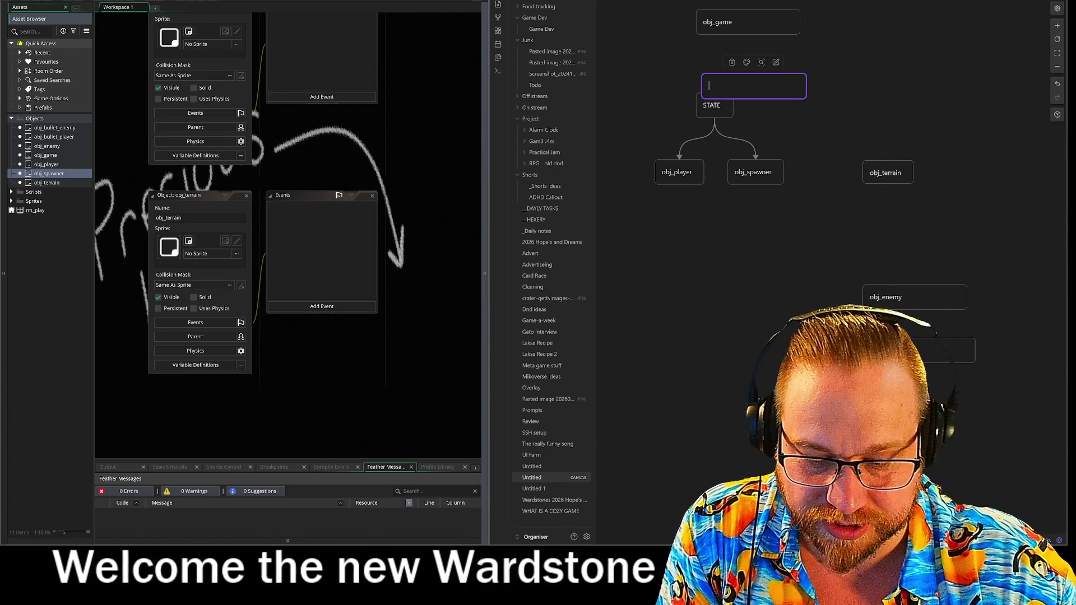
type("create")
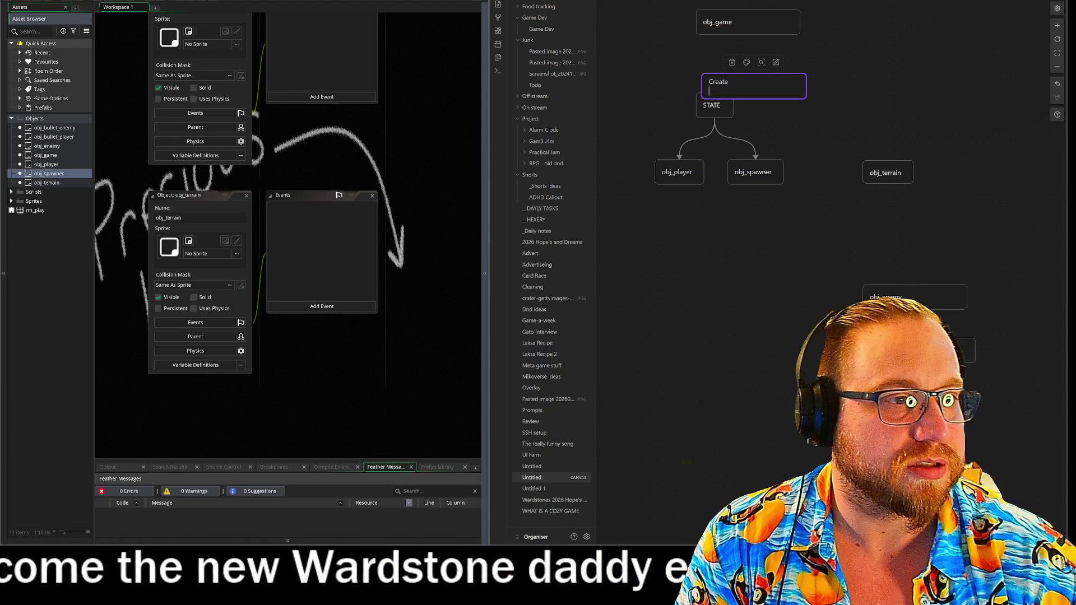
key("Escape")
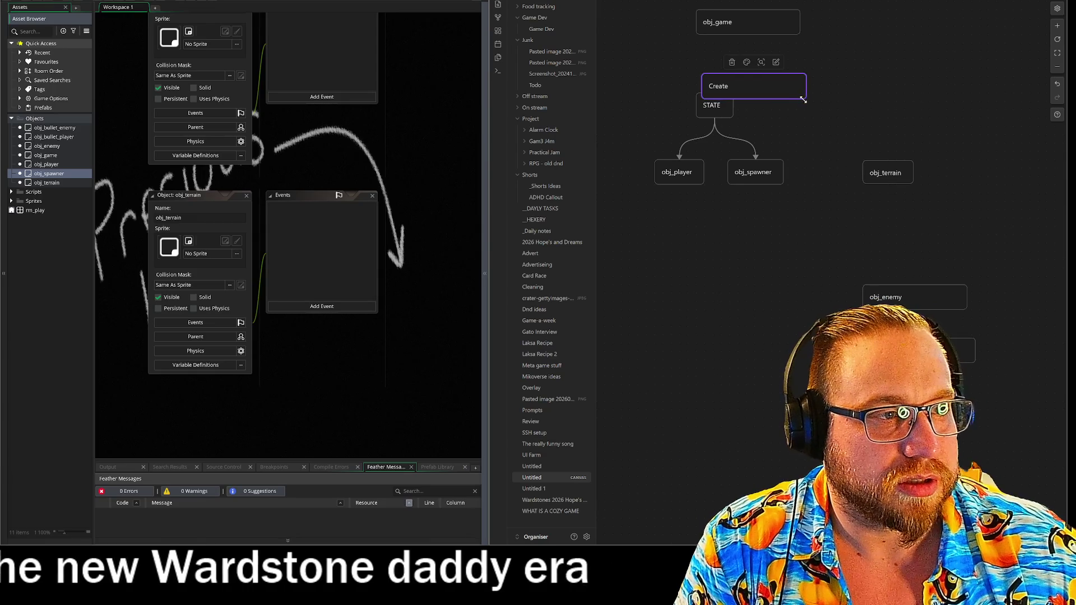
mouse_move(806, 90)
left_mouse_down()
mouse_move(741, 90)
mouse_move(740, 47)
mouse_move(717, 53)
left_mouse_up()
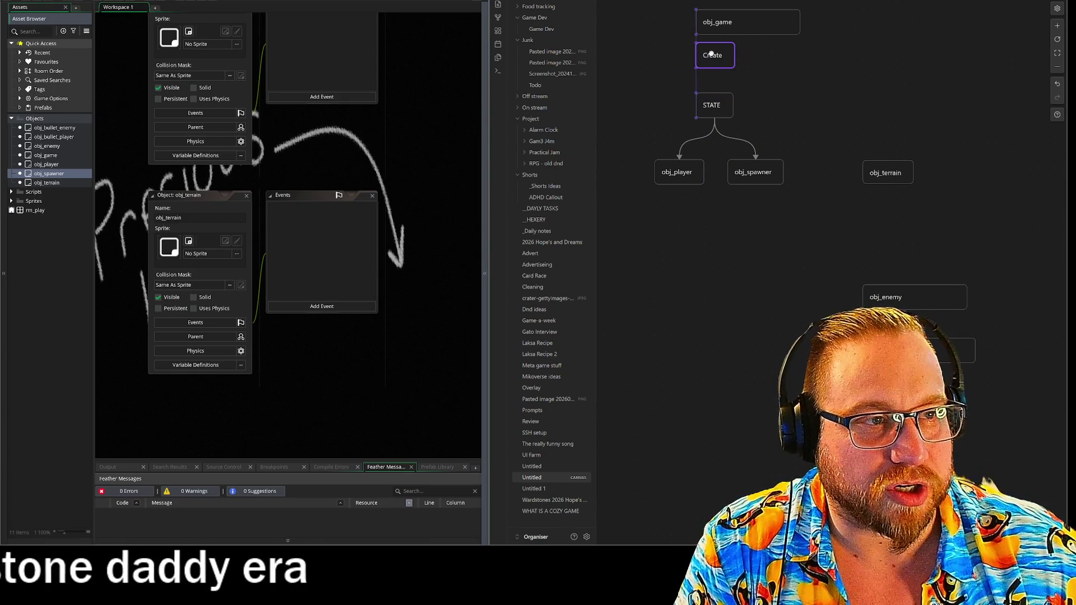
left_click(853, 74)
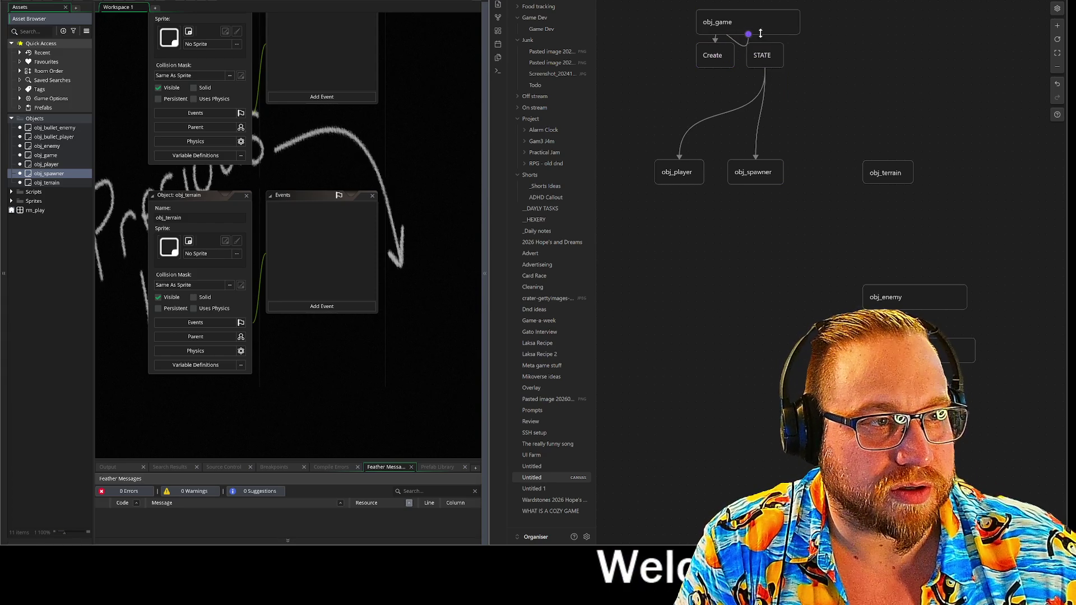
Connect the Create card to obj_player with a green arrow
scroll(736, 92, "up", 2)
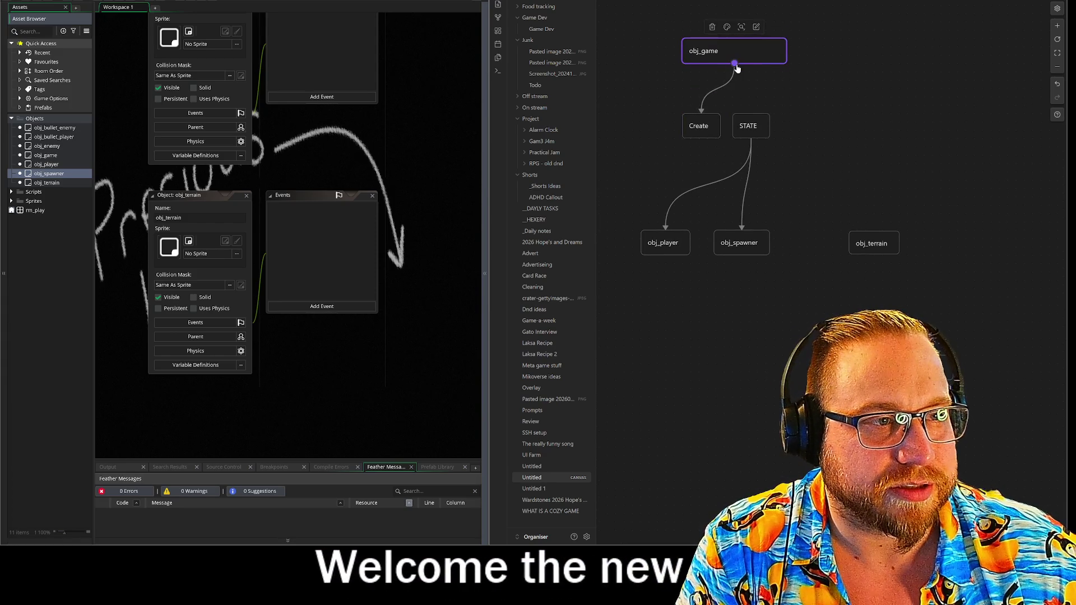
left_click_drag(701, 138, 665, 234)
left_click(694, 163)
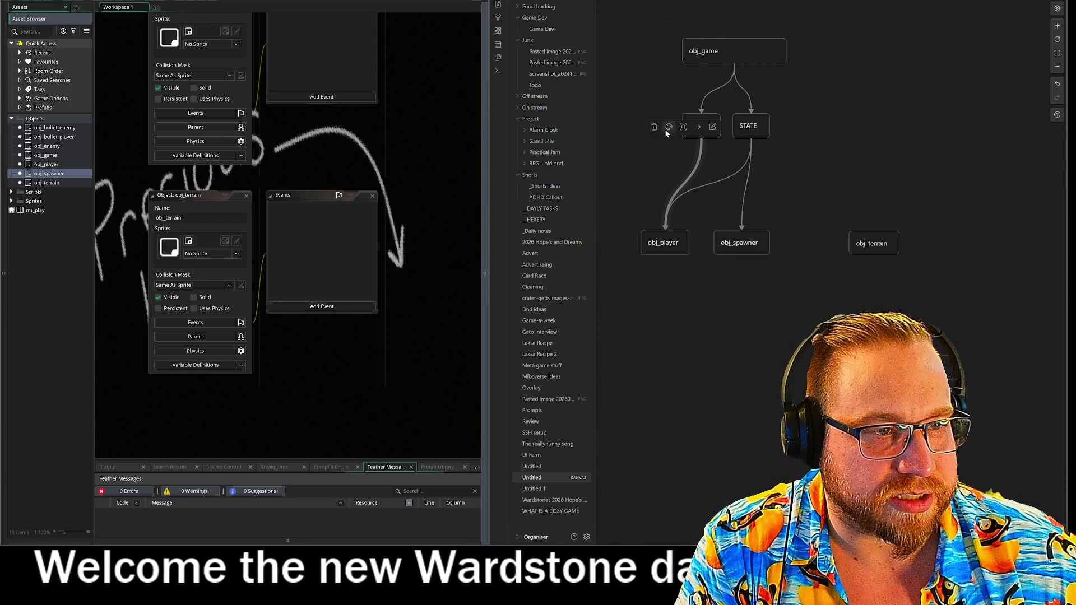
left_click(669, 127)
left_click(689, 146)
Colour the Create card and the obj_game-to-Create arrow green
left_click(698, 128)
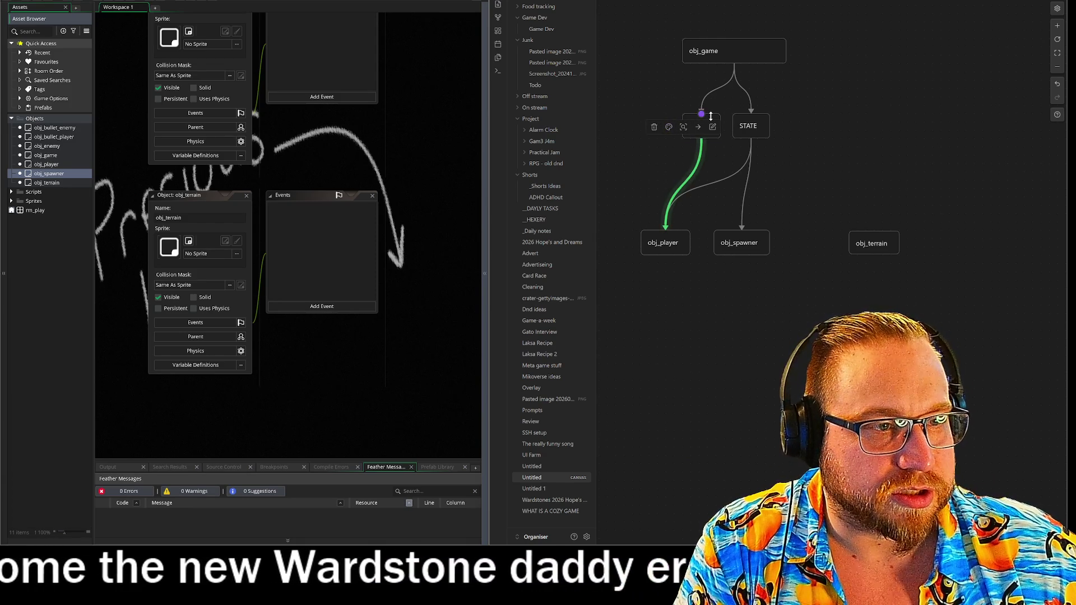
left_click(694, 101)
left_click(707, 120)
left_click(849, 137)
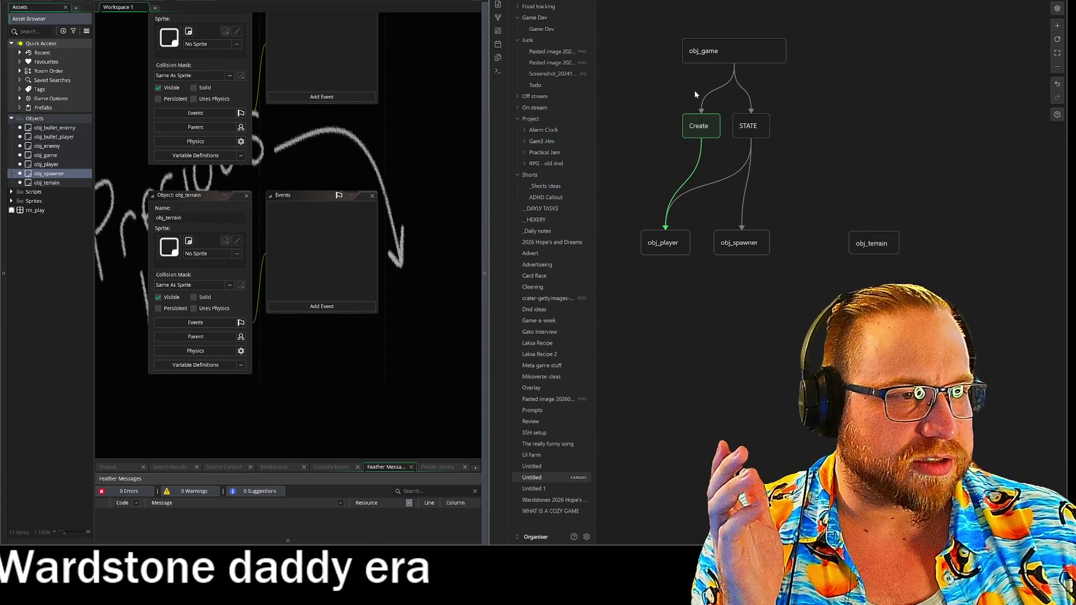
left_click(722, 52)
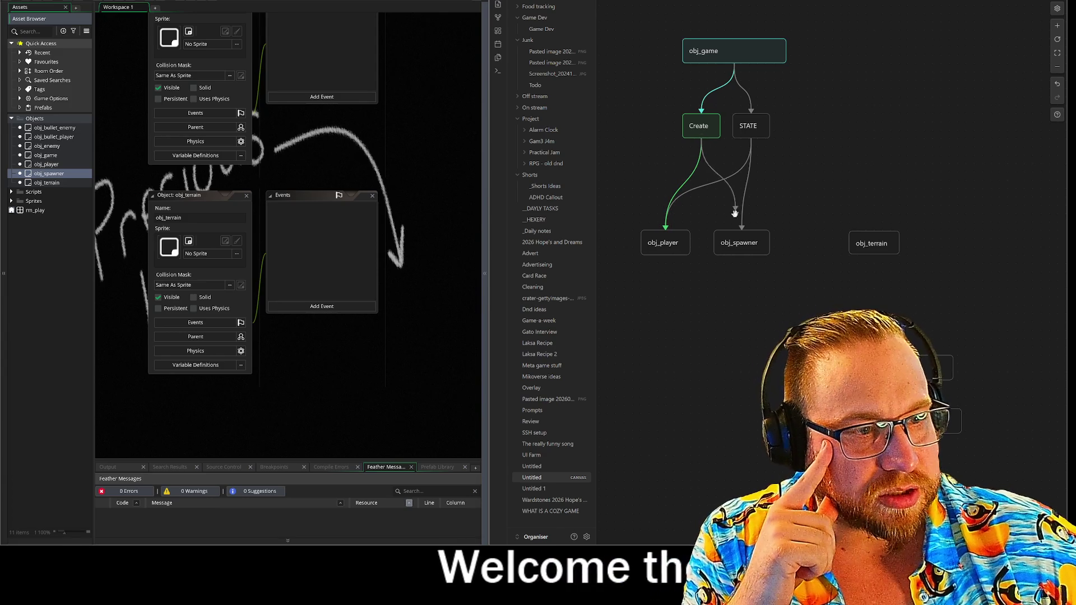
left_click(706, 128)
left_click(732, 143)
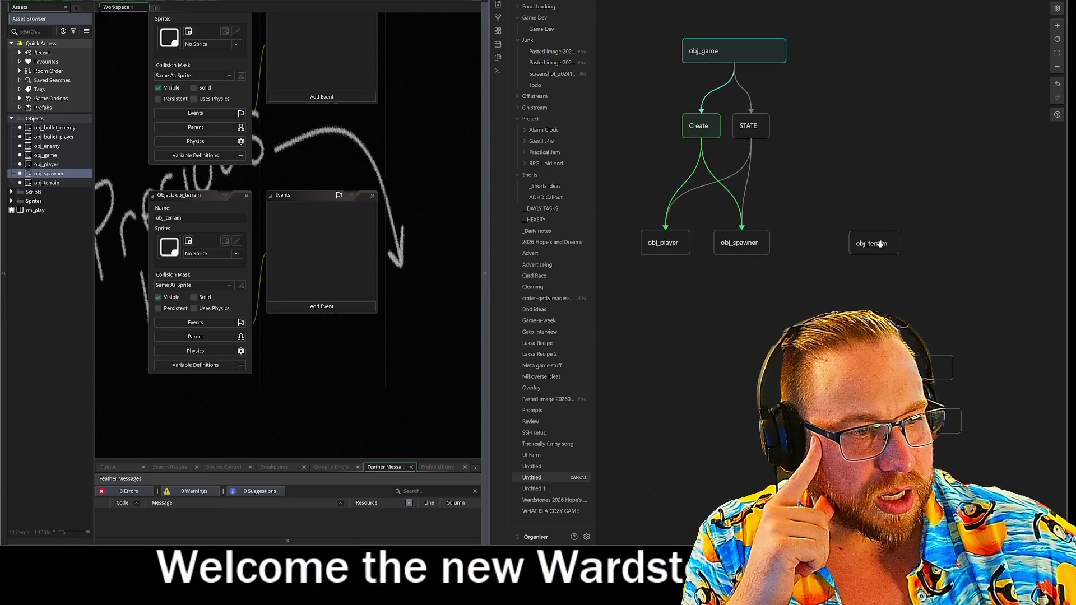
Move obj_terrain next to obj_spawner and draw a green arrow to it from Create
left_click_drag(880, 243, 817, 244)
left_click_drag(702, 138, 812, 239)
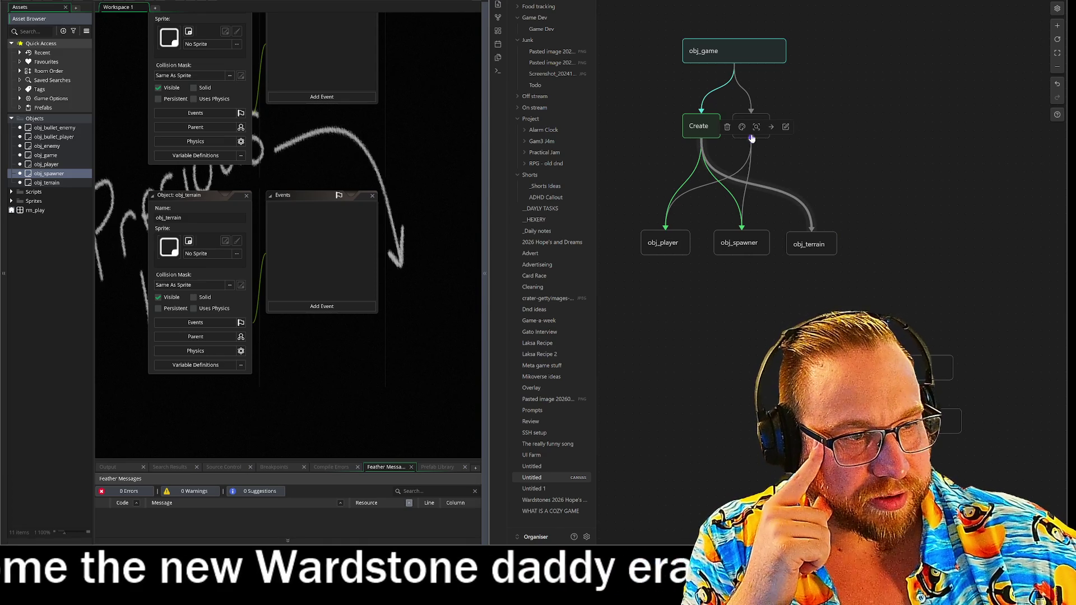
left_click(741, 127)
left_click(767, 144)
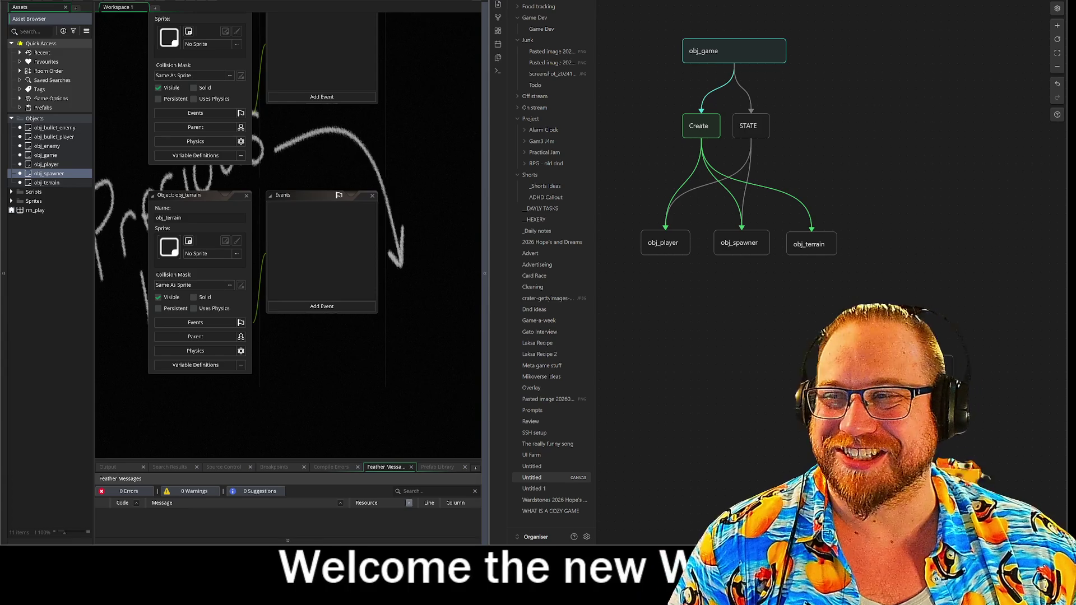
Turn the STATE card and its obj_player and obj_spawner arrows red, then move obj_enemy below obj_spawner
left_click(701, 129)
left_click(693, 127)
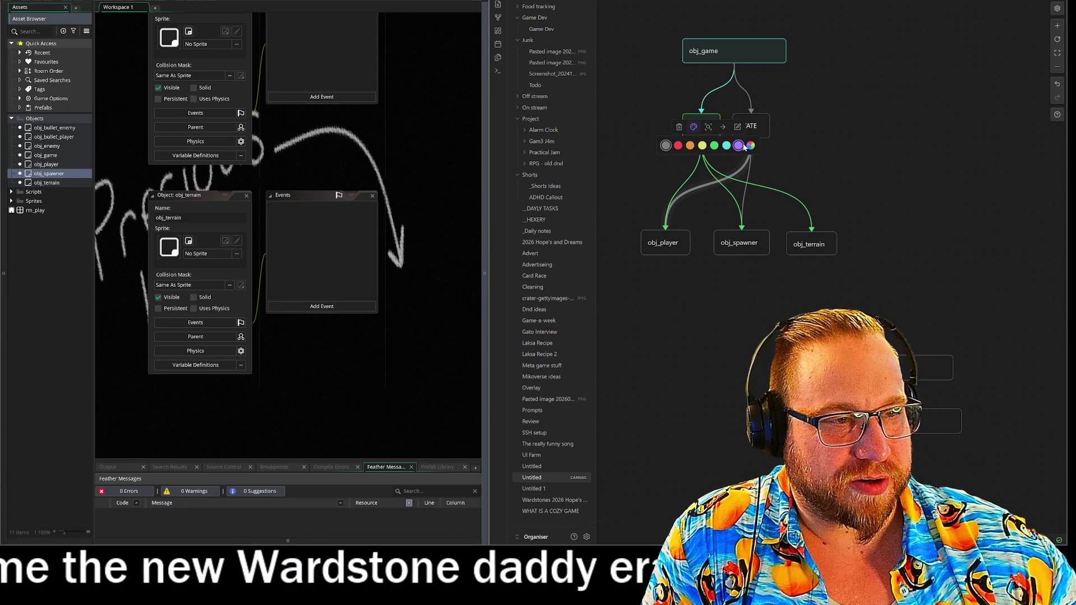
left_click(678, 146)
left_click(748, 126)
left_click(743, 102)
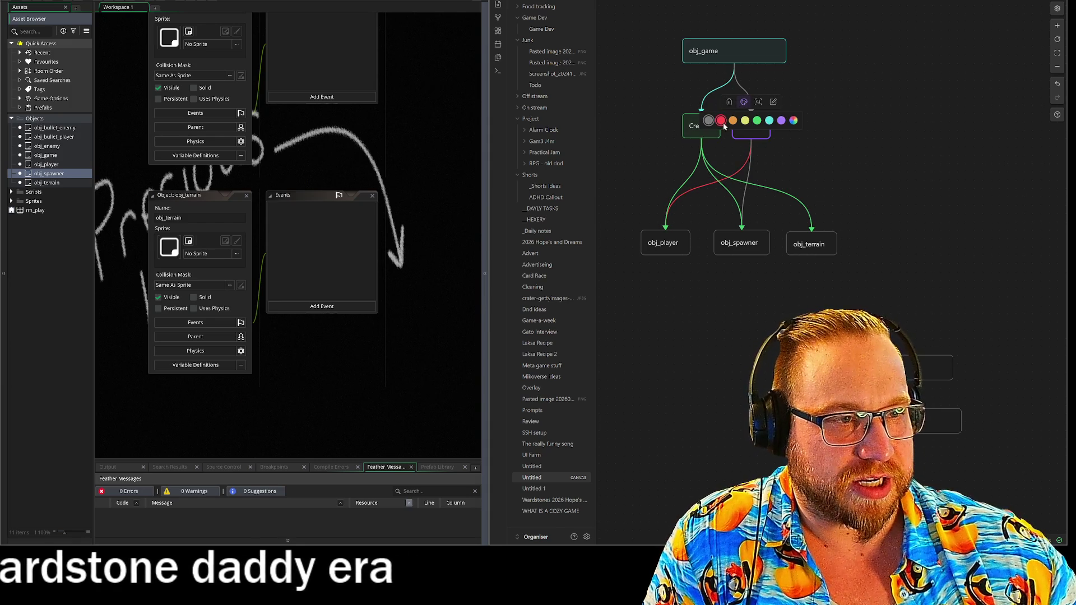
left_click(728, 118)
left_click(749, 163)
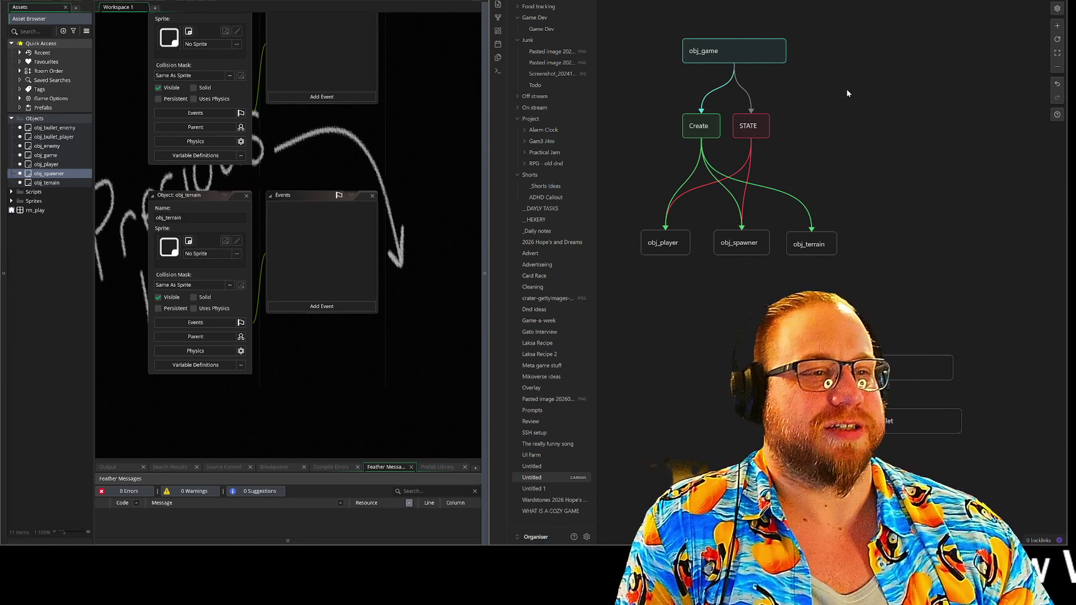
mouse_move(890, 366)
left_mouse_down()
mouse_move(767, 311)
mouse_move(756, 290)
left_mouse_up()
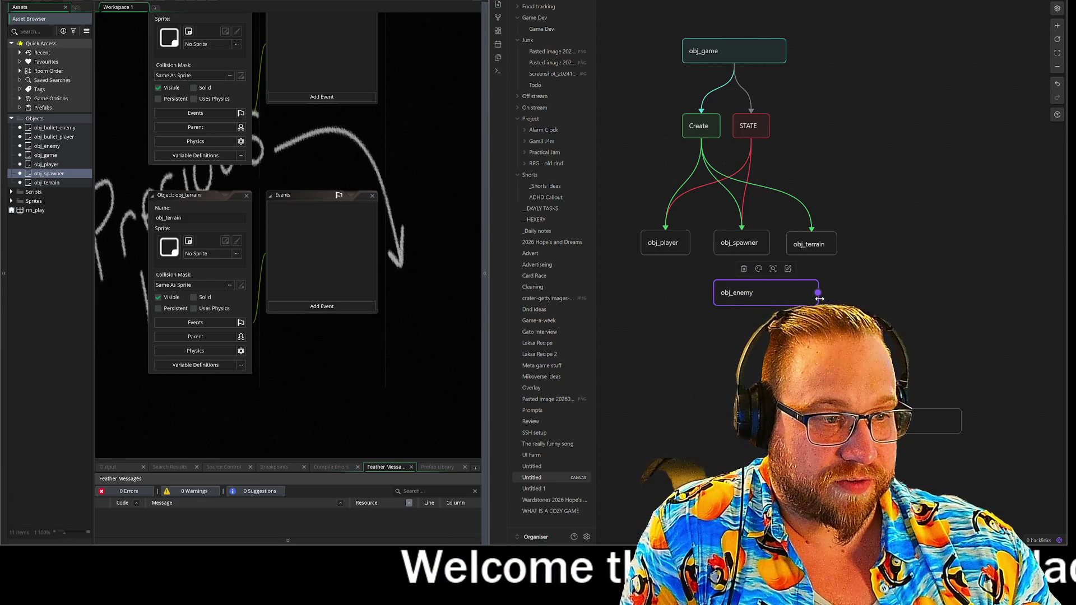
Link obj_spawner down to obj_enemy with a green arrow
left_click(738, 292)
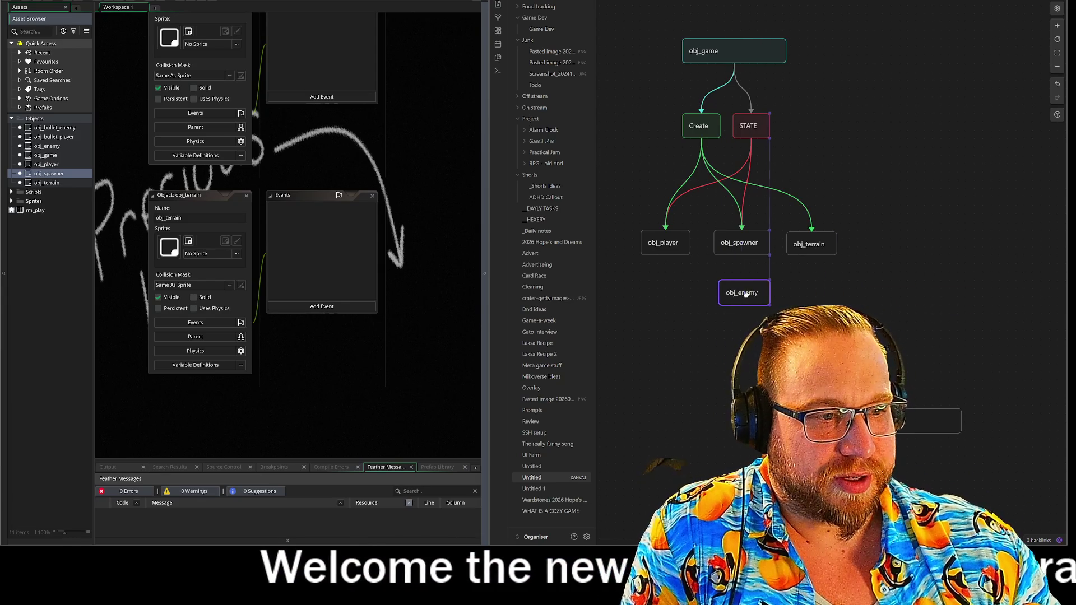
left_click_drag(742, 256, 740, 290)
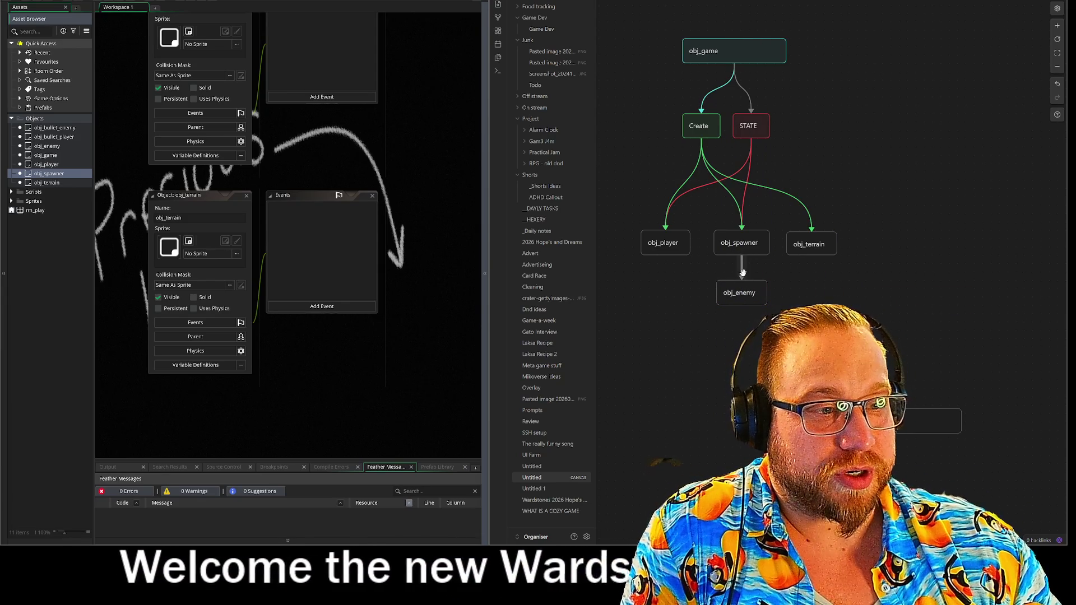
left_click(728, 244)
left_click(753, 255)
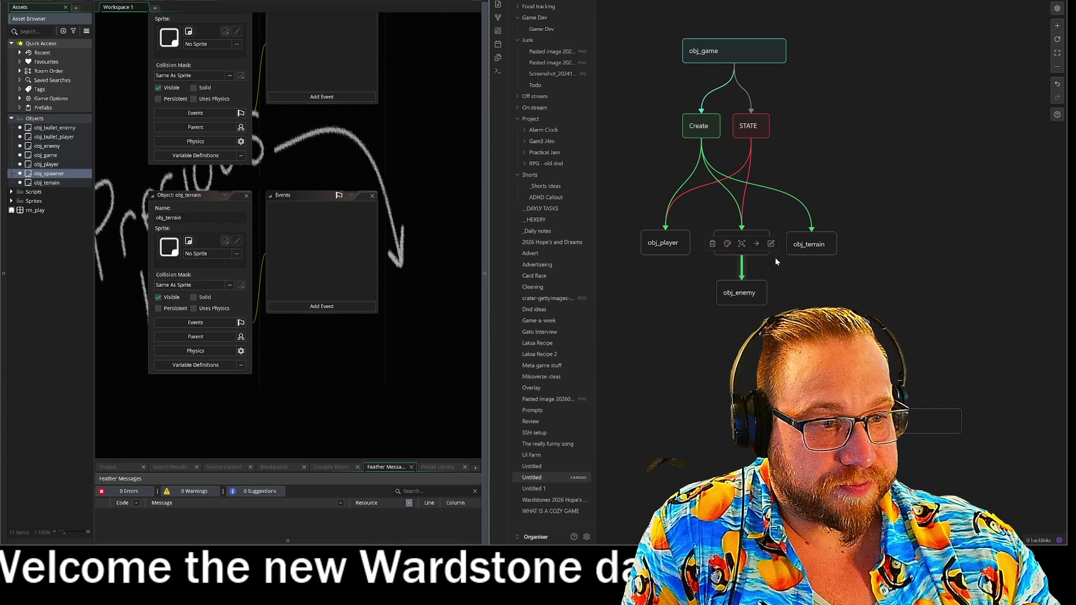
Colour the obj_spawner and obj_player cards cyan
left_click(739, 242)
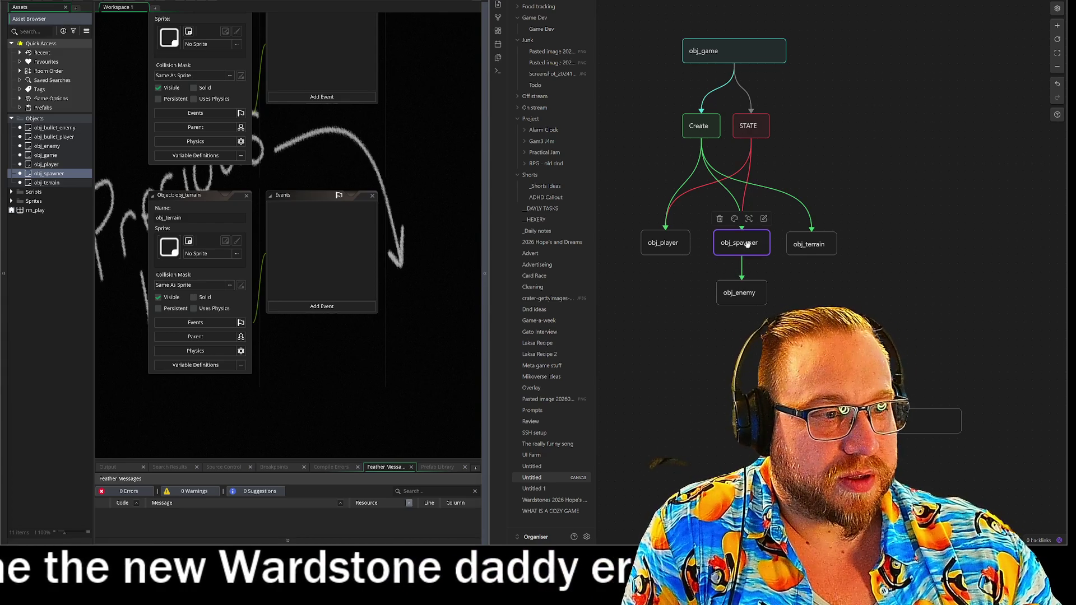
left_click(734, 219)
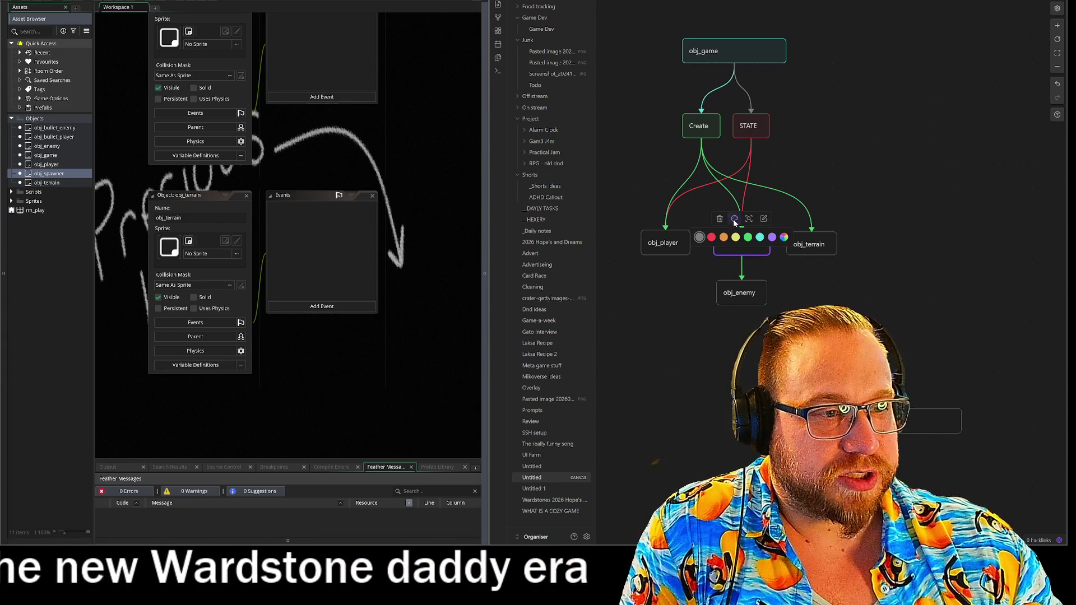
left_click(760, 237)
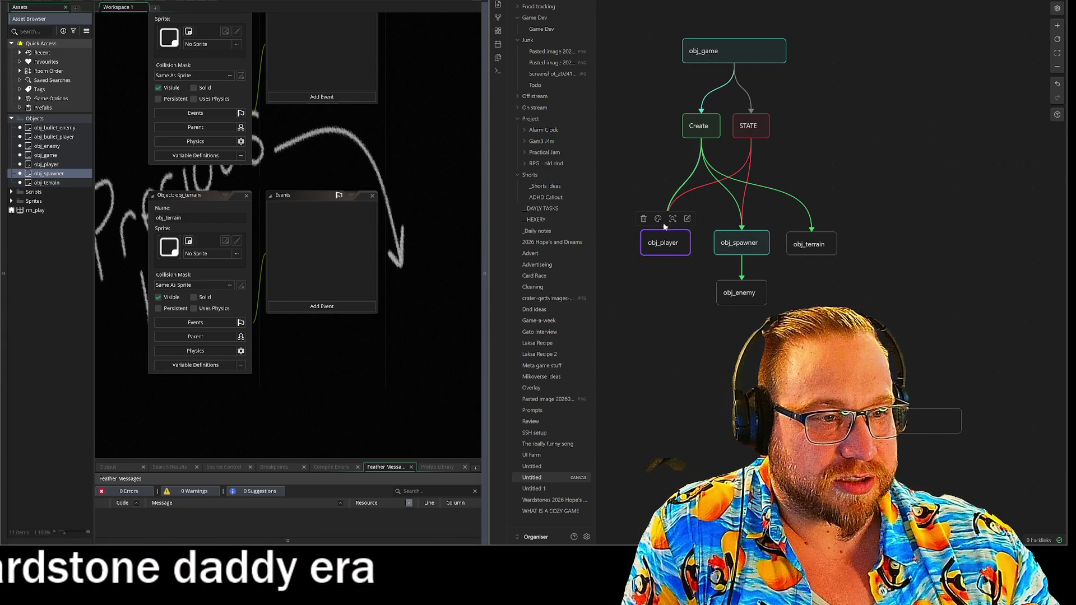
left_click(659, 219)
left_click(683, 238)
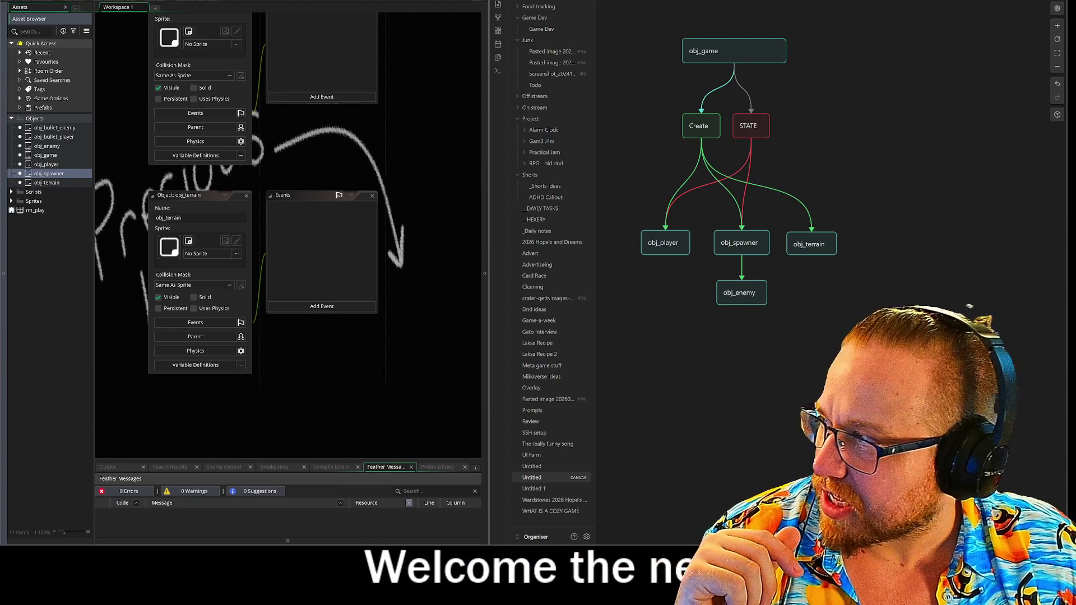
Detach the Tactile Cover itch.io page into its own window, resize it to fit the game, and start it
left_click_drag(226, 24, 107, 9)
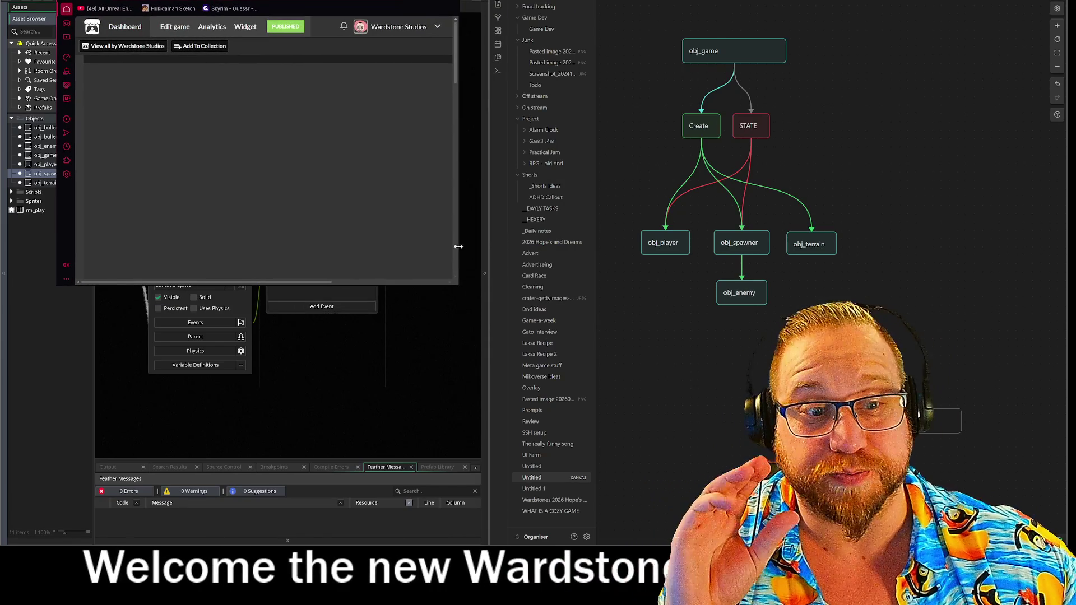
mouse_move(456, 286)
left_mouse_down()
mouse_move(788, 541)
mouse_move(818, 543)
left_mouse_up()
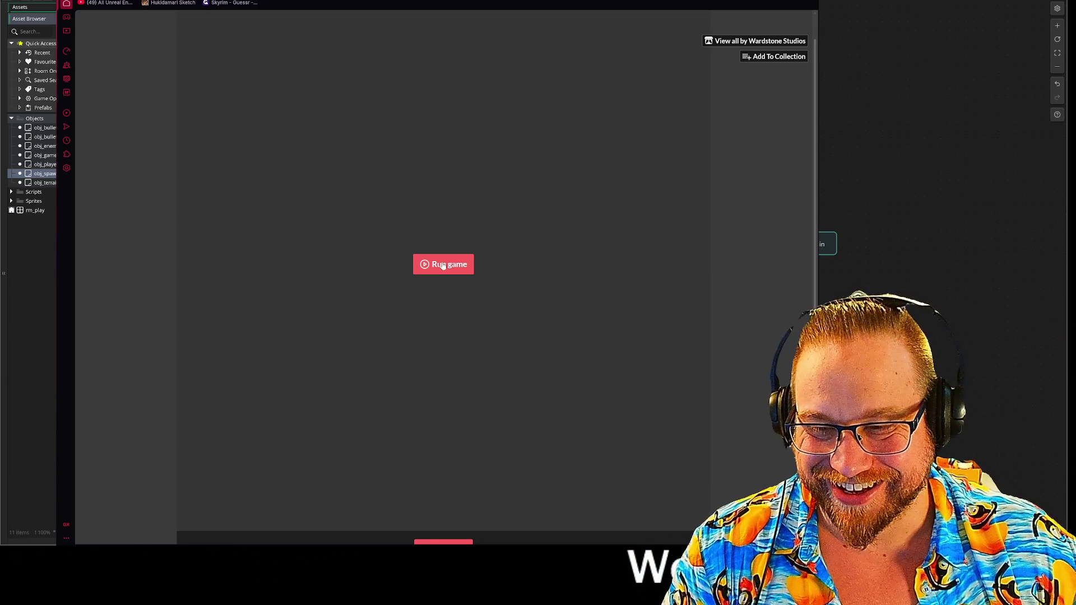
mouse_move(392, 2)
left_mouse_down()
mouse_move(209, 176)
mouse_move(245, 245)
left_mouse_up()
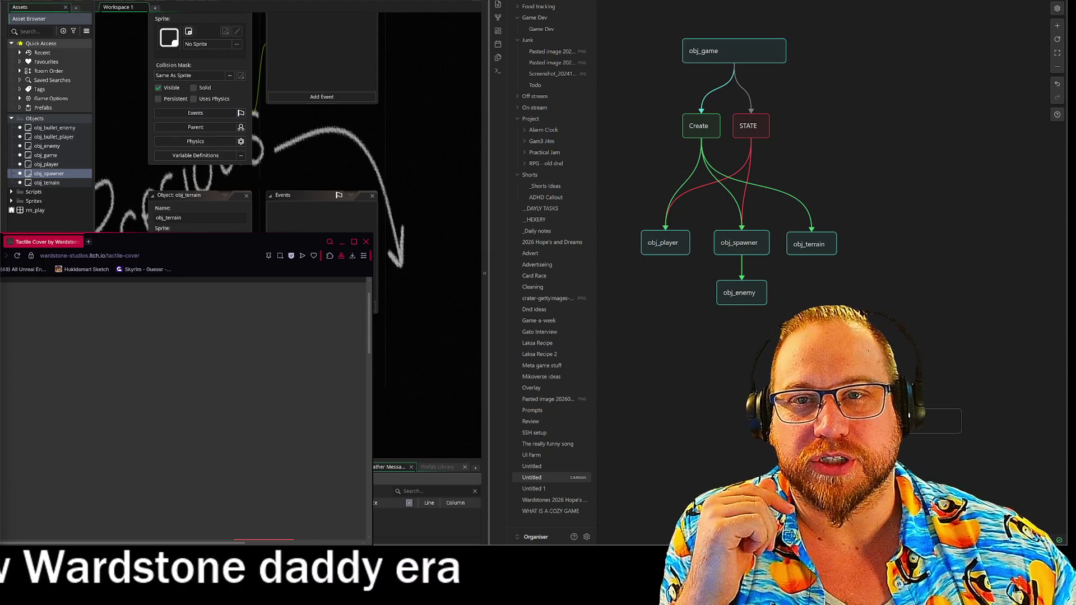
mouse_move(149, 244)
left_mouse_down()
mouse_move(513, 213)
mouse_move(511, 84)
left_mouse_up()
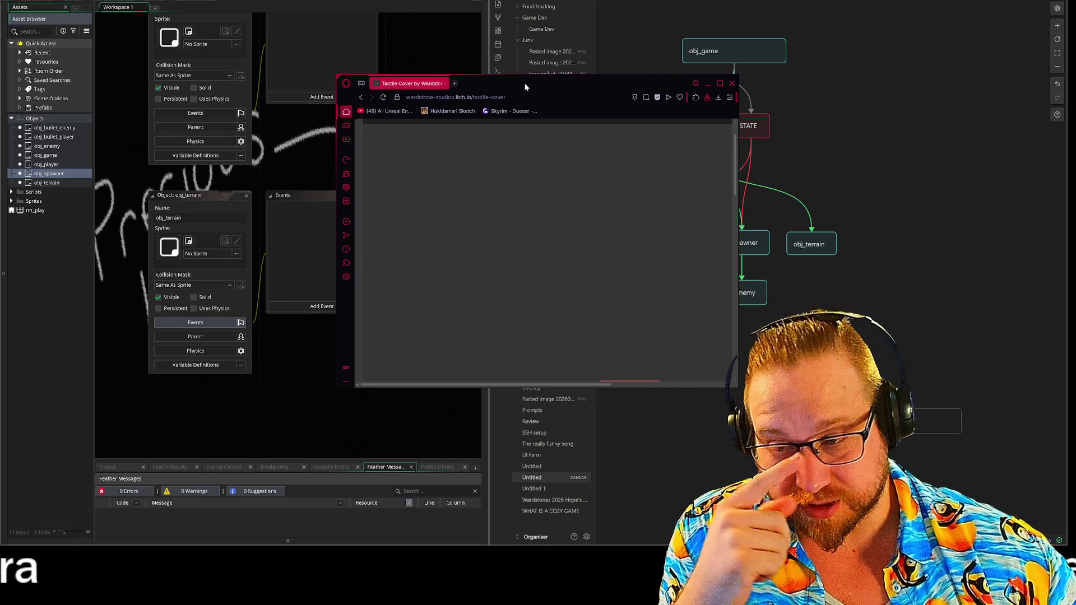
left_click_drag(526, 86, 349, 0)
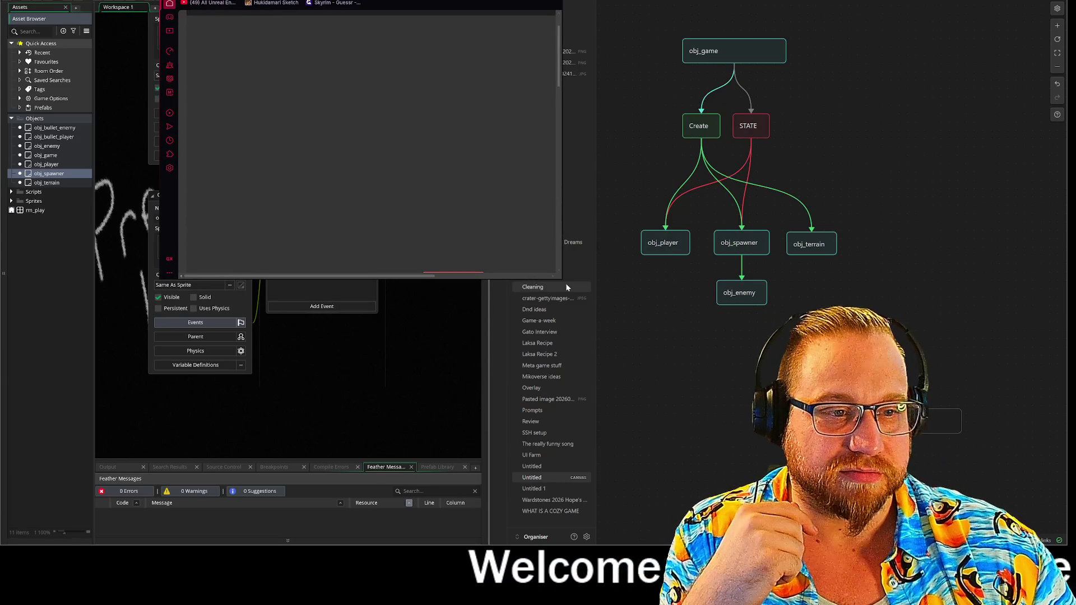
mouse_move(563, 280)
left_mouse_down()
mouse_move(761, 514)
mouse_move(824, 540)
left_mouse_up()
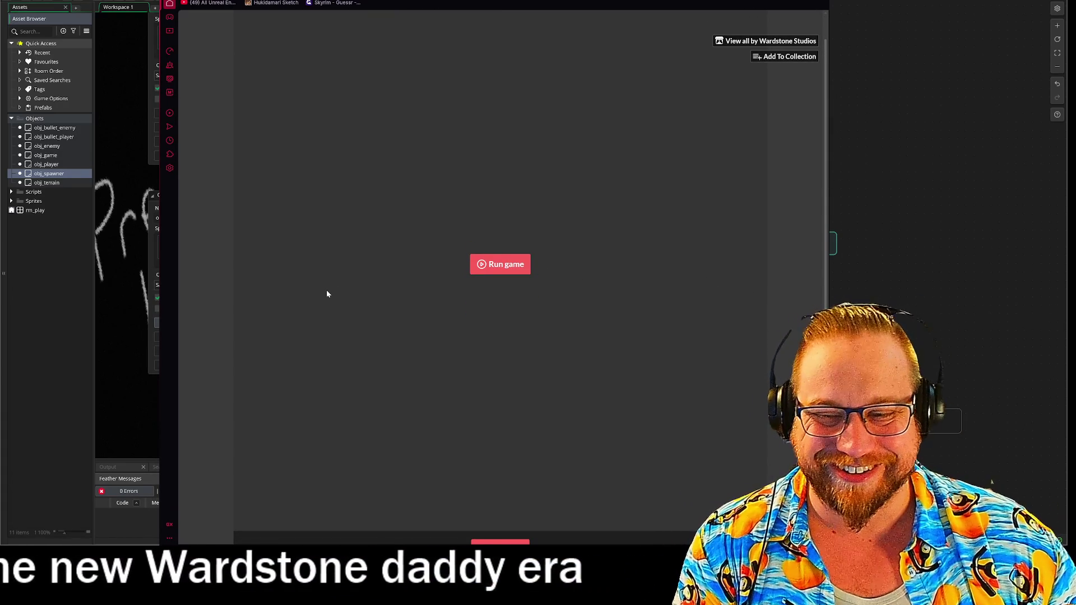
left_click(502, 269)
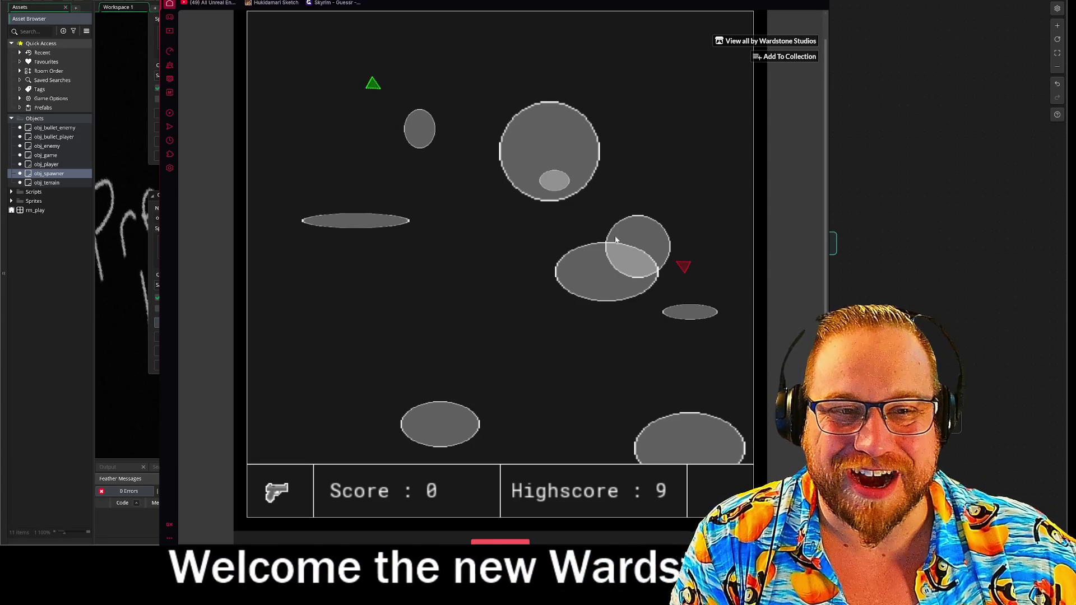
Shoot at an enemy in Tactile Cover, then return to the Obsidian canvas
left_click(675, 268)
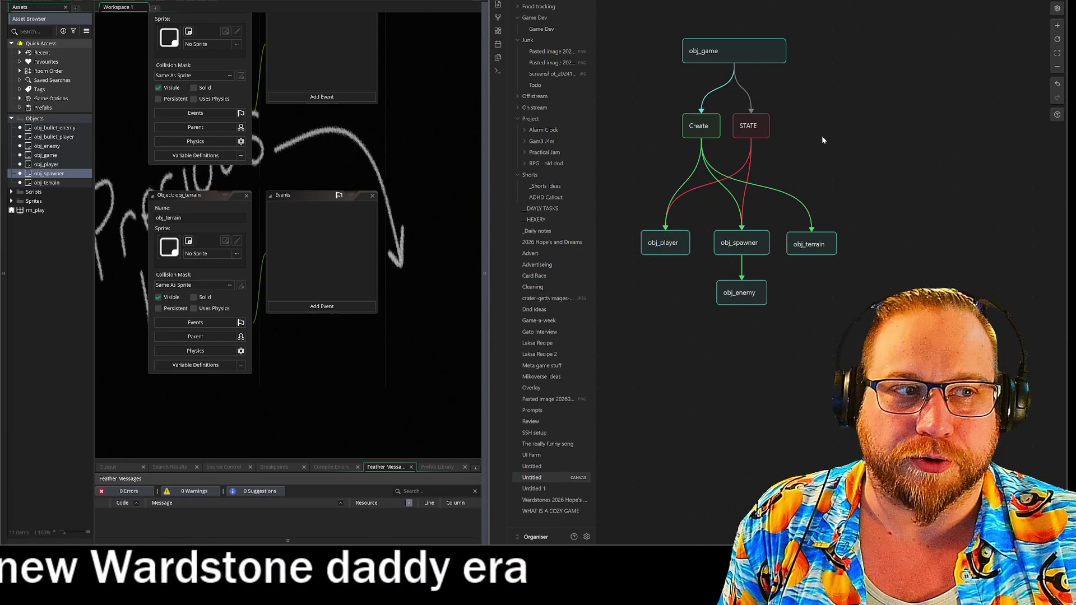
scroll(840, 141, "up", 2)
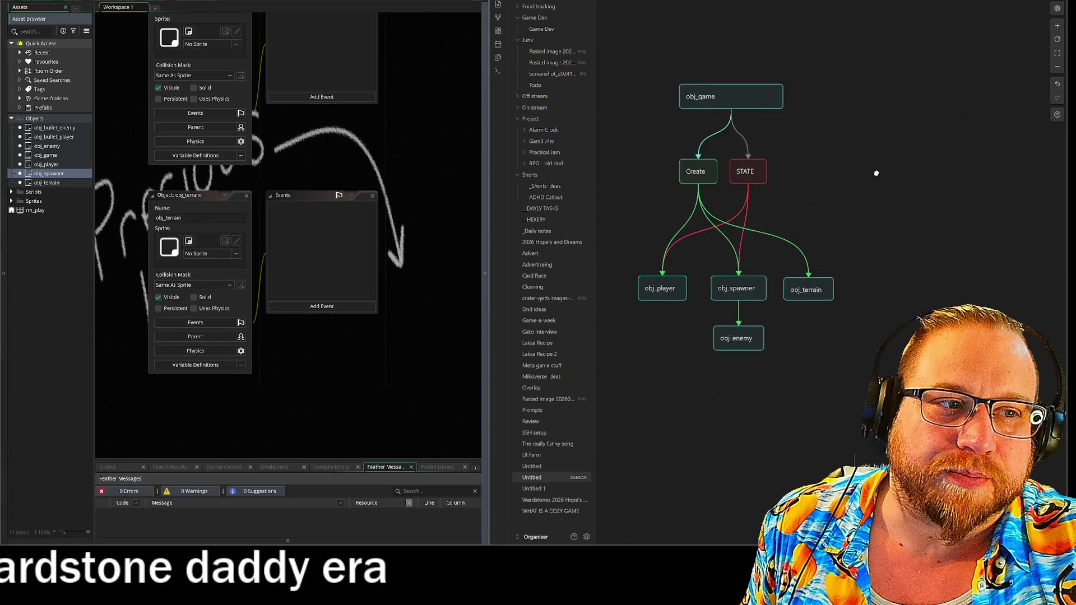
Zoom into the node graph and place obj_terrain down-left of the Create card
scroll(852, 185, "up", 3)
scroll(852, 185, "up", 1)
left_click_drag(852, 185, 933, 153)
mouse_move(936, 199)
left_mouse_down()
mouse_move(953, 137)
mouse_move(969, 133)
left_mouse_up()
scroll(905, 132, "up", 3)
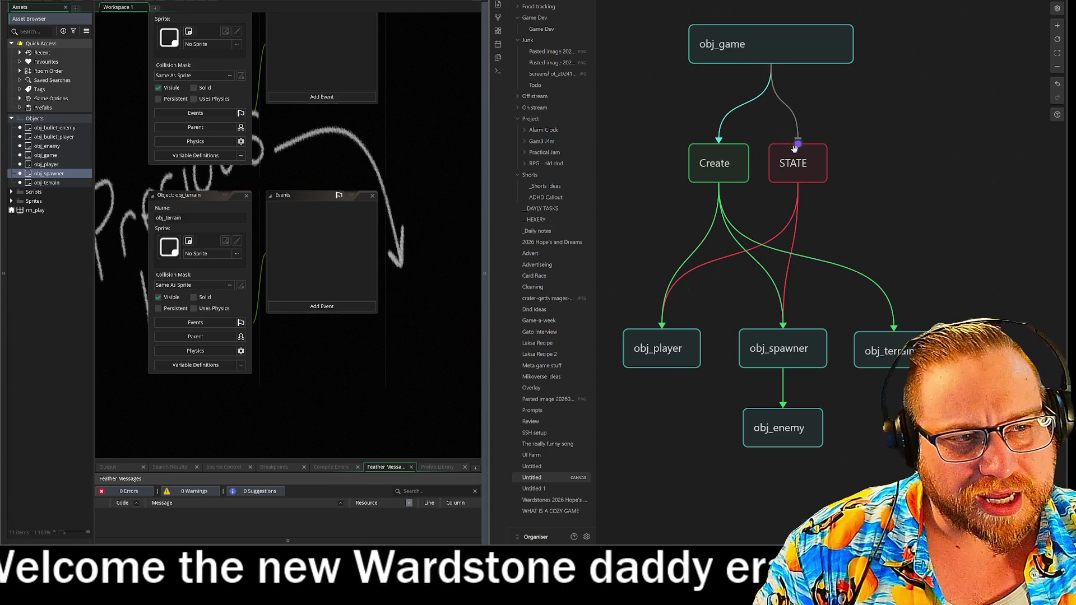
mouse_move(885, 351)
left_mouse_down()
mouse_move(696, 279)
mouse_move(639, 228)
mouse_move(637, 240)
left_mouse_up()
left_click_drag(851, 264, 932, 259)
mouse_move(737, 245)
left_mouse_down()
mouse_move(660, 295)
mouse_move(658, 284)
mouse_move(671, 297)
mouse_move(680, 277)
left_mouse_up()
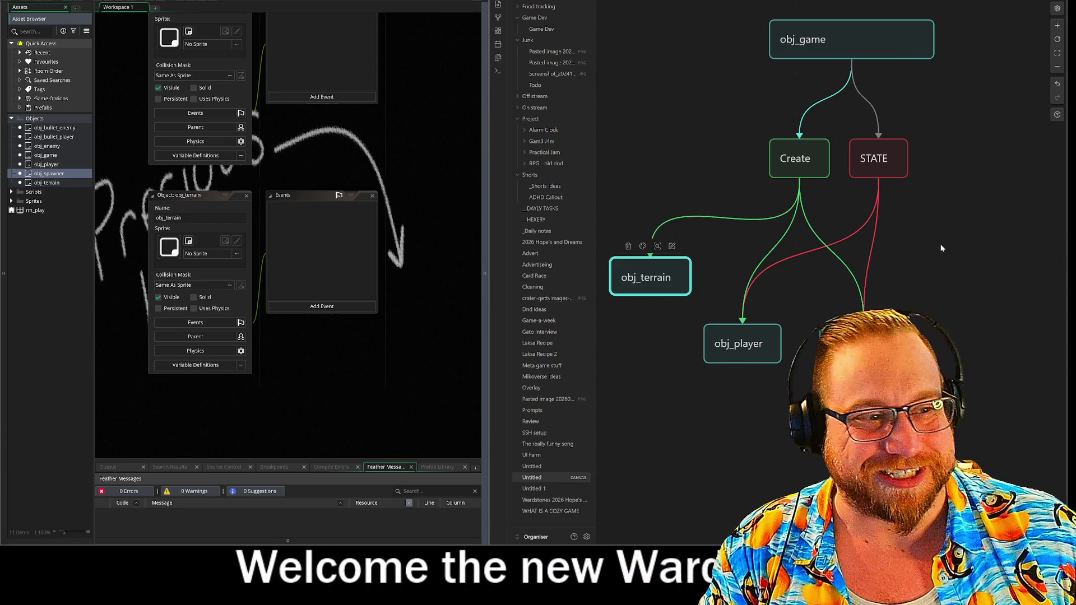
left_click(979, 245)
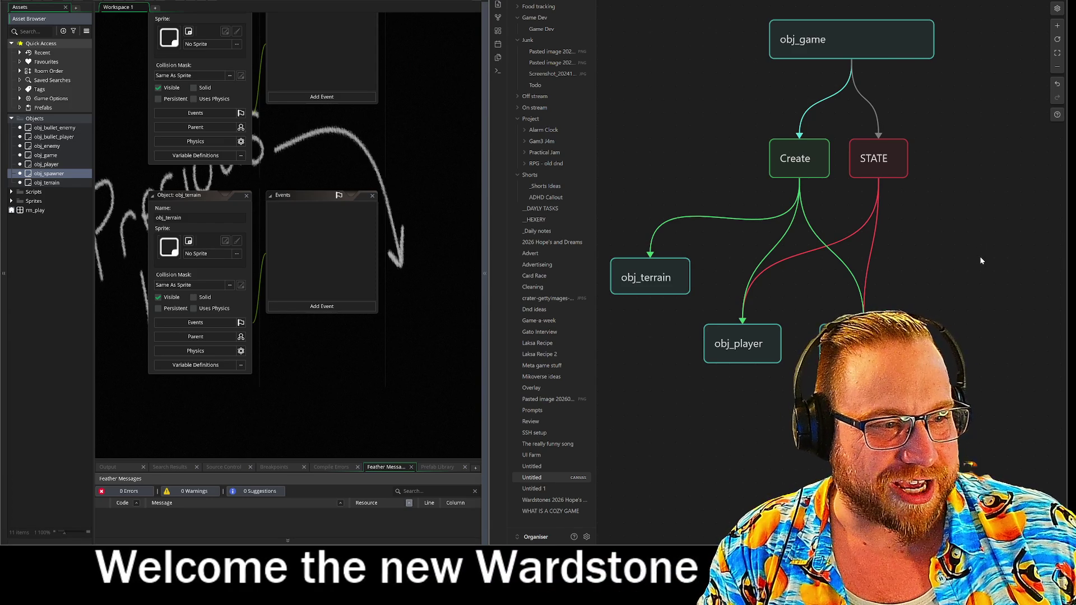
Shift Create left, set STATE level beside it, and align obj_game above STATE
left_click_drag(796, 158, 739, 158)
left_click(953, 260)
left_click_drag(877, 160, 862, 159)
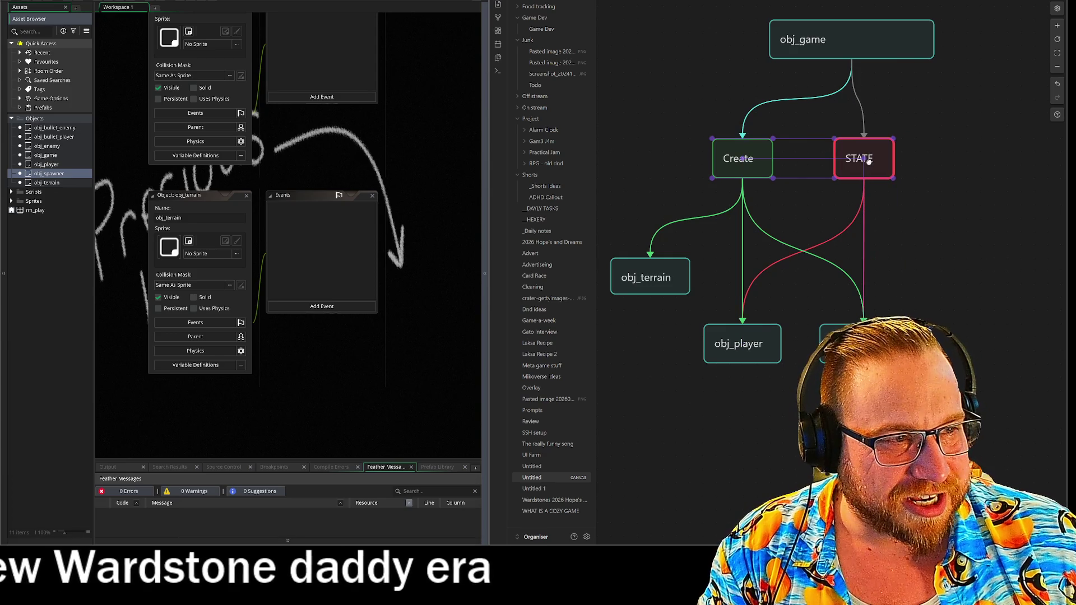
left_click_drag(968, 185, 925, 196)
left_click_drag(829, 50, 840, 50)
left_click(933, 224)
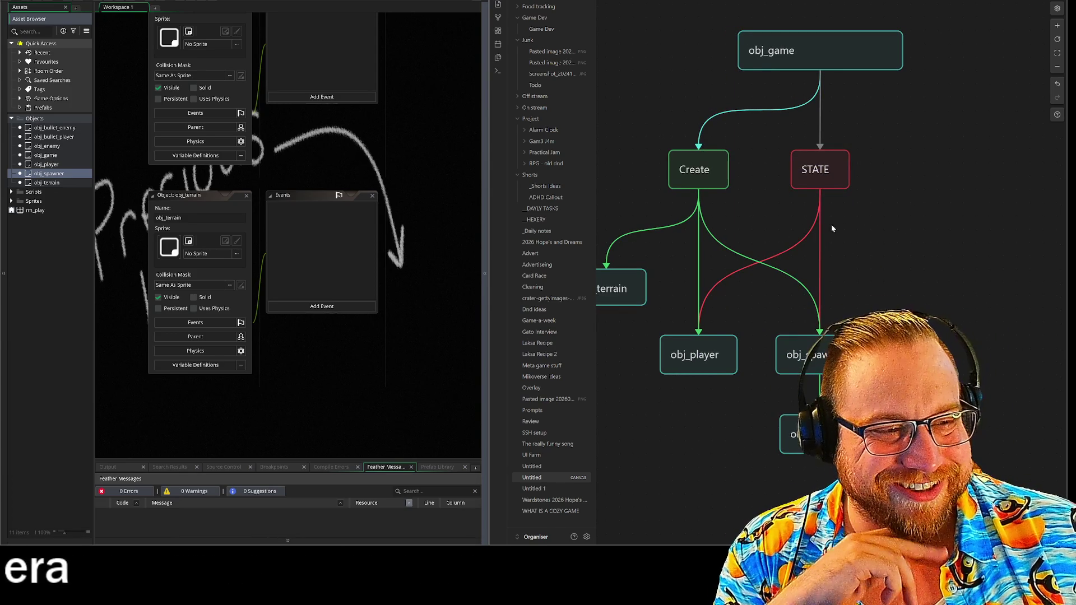
Pan obj_game back into view and add a new empty card below it
scroll(927, 294, "down", 3)
scroll(944, 252, "left", 1)
left_click_drag(947, 220, 1017, 290)
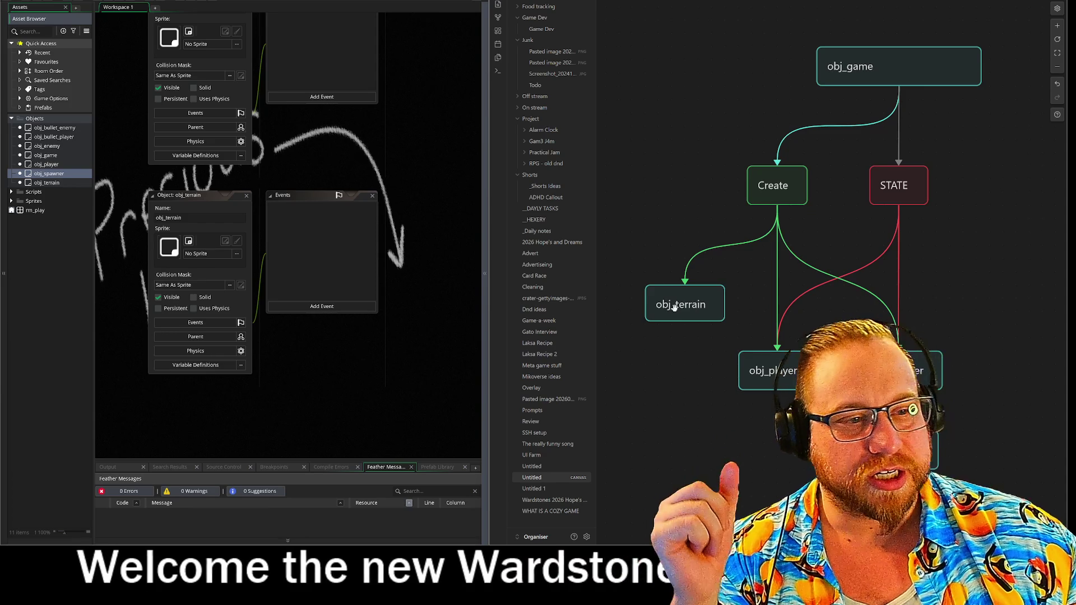
scroll(875, 320, "right", 5)
scroll(874, 319, "left", 3)
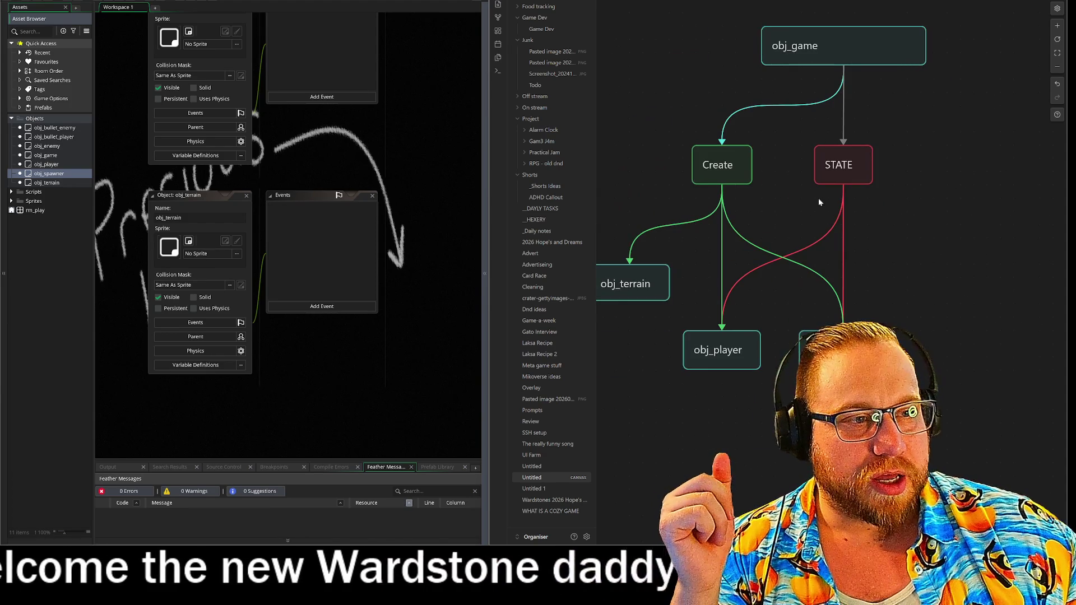
double_click(768, 158)
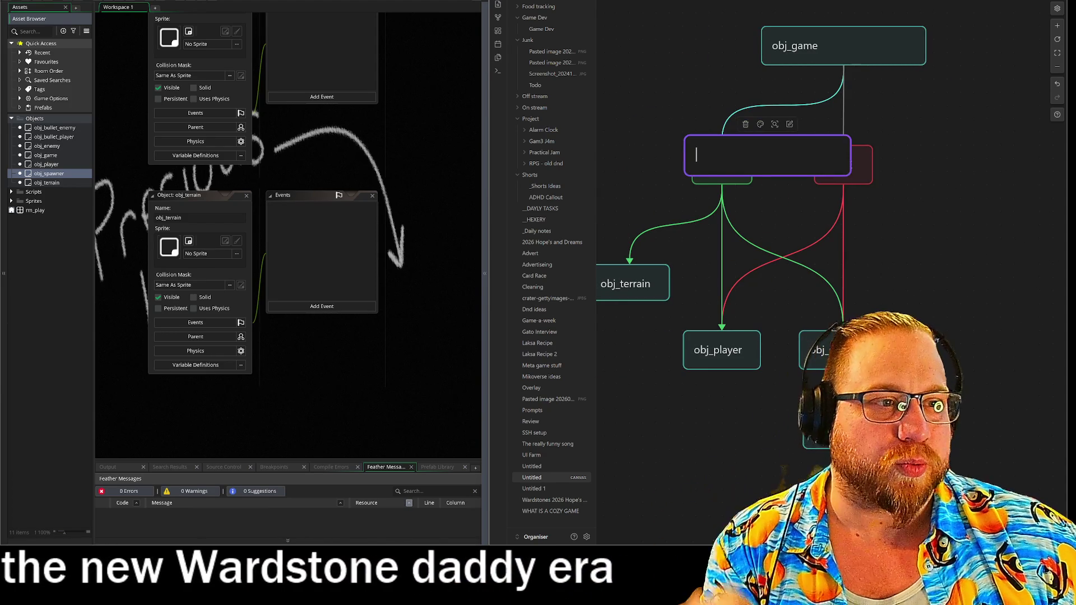
Label the new card STEP
type("Sta")
key("BackSpace")
key("BackSpace")
type("TEP")
key("Escape")
left_click(930, 213)
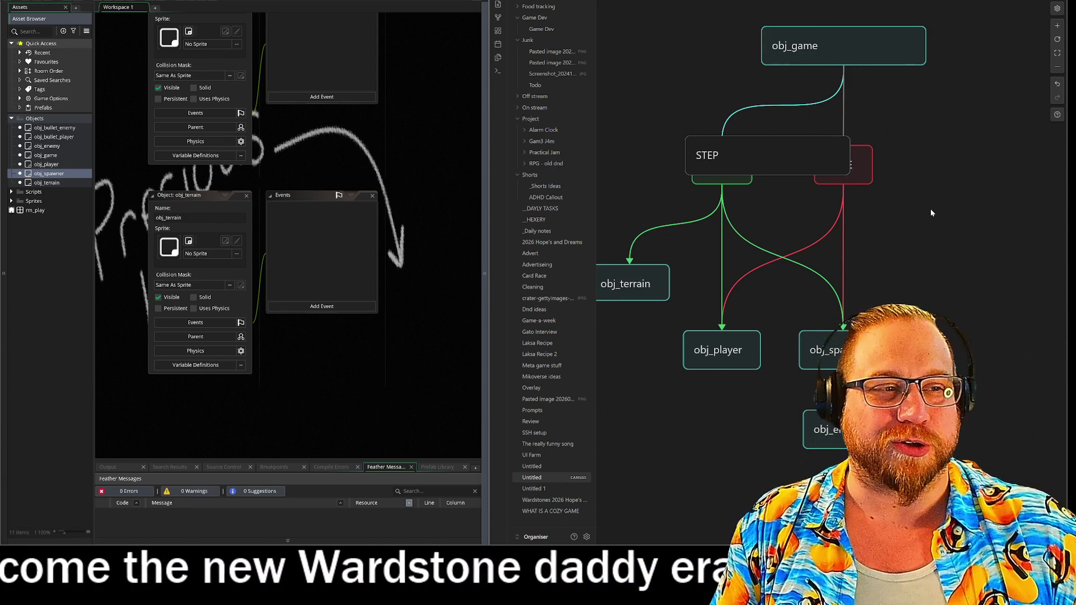
Narrow the STEP card to uncover STATE and colour it green
mouse_move(850, 162)
left_mouse_down()
mouse_move(749, 163)
mouse_move(781, 161)
left_mouse_up()
left_click(998, 178)
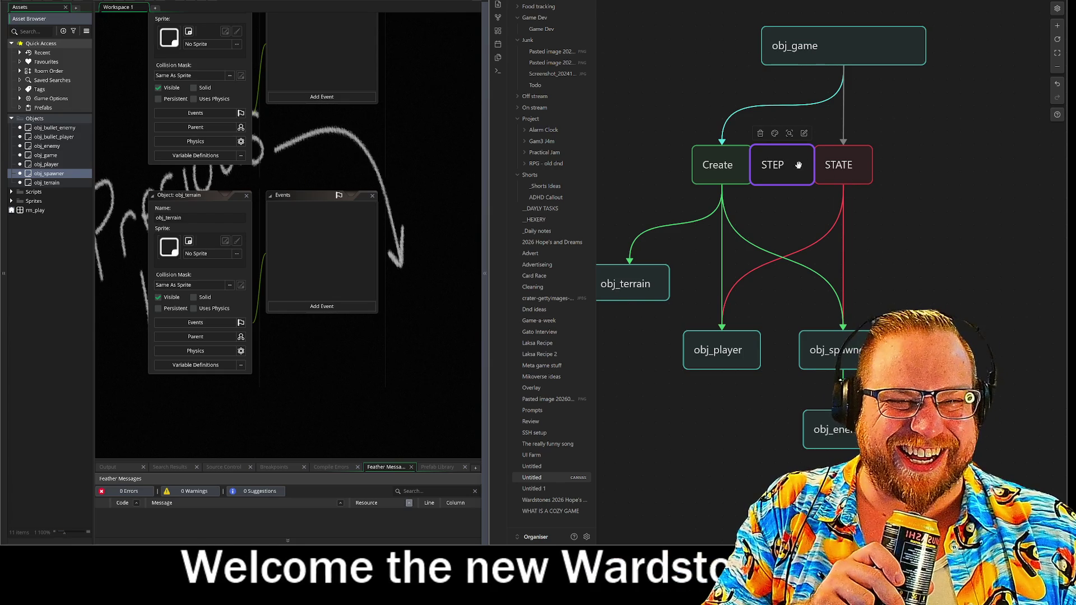
left_click(774, 133)
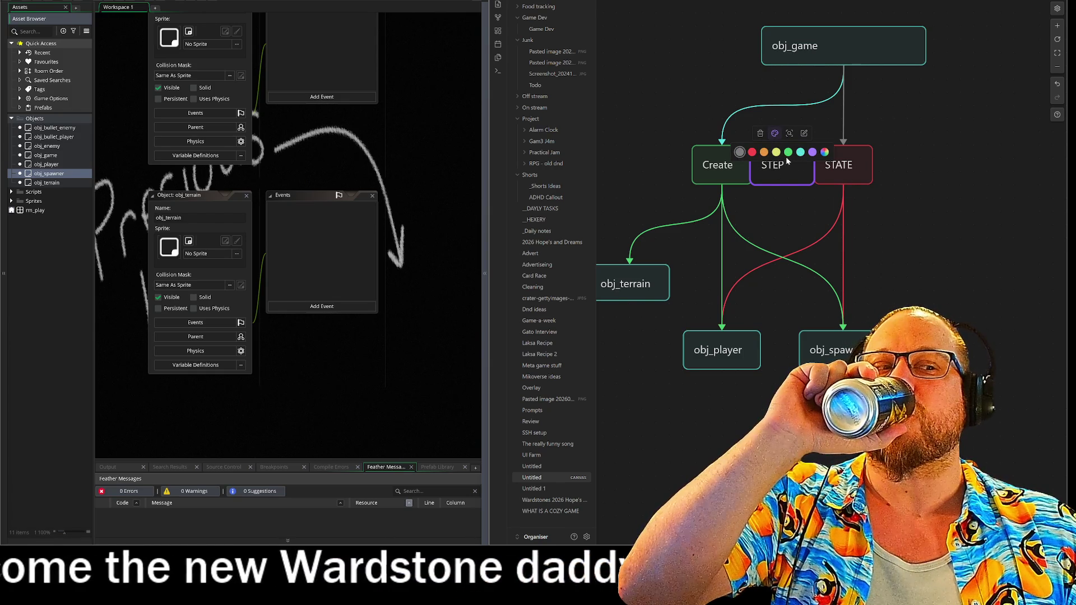
left_click(788, 152)
left_click(951, 166)
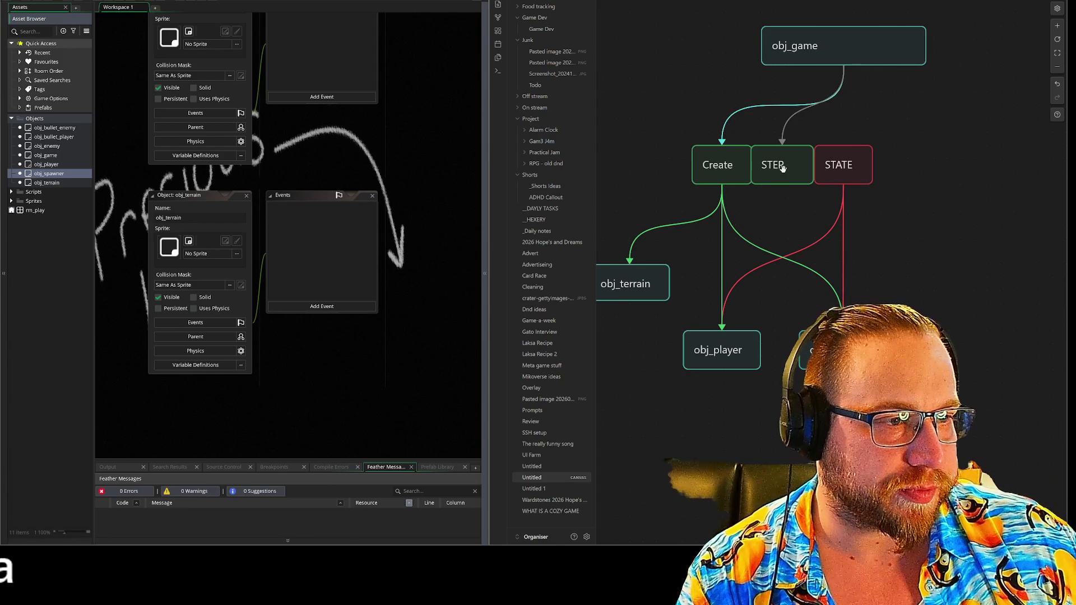
Place STEP directly beneath obj_game with the STATE card just below it
left_click_drag(782, 168, 826, 133)
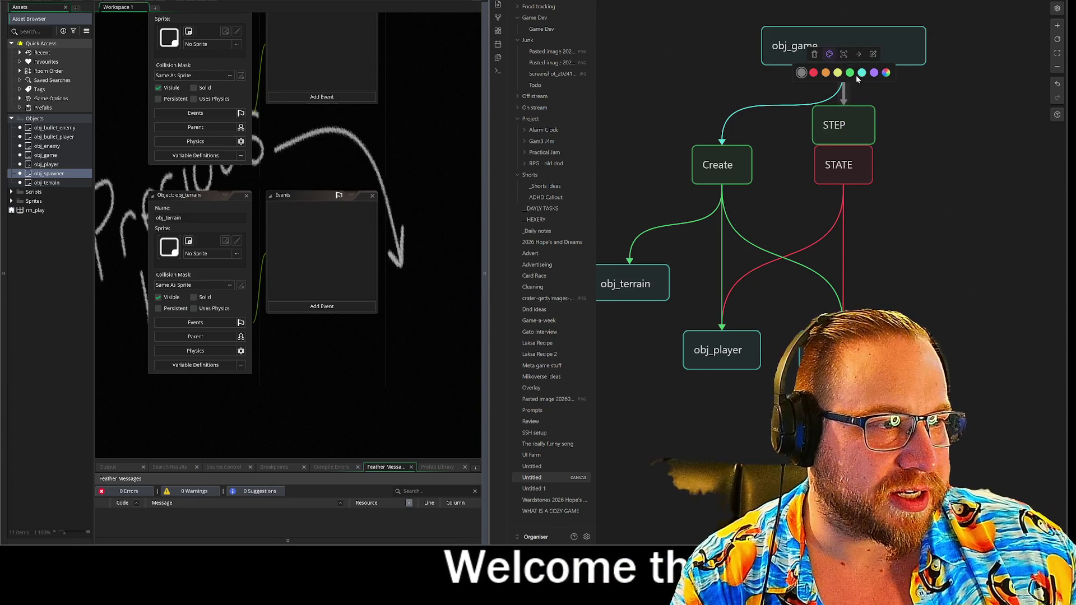
scroll(922, 177, "down", 1)
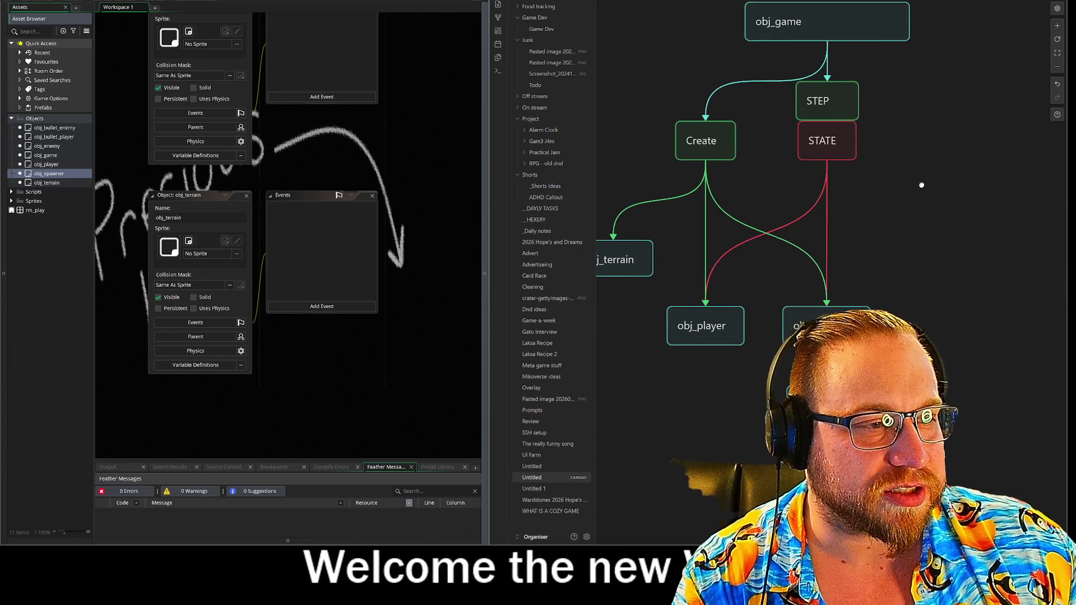
left_click_drag(831, 139, 843, 213)
left_click_drag(842, 101, 839, 146)
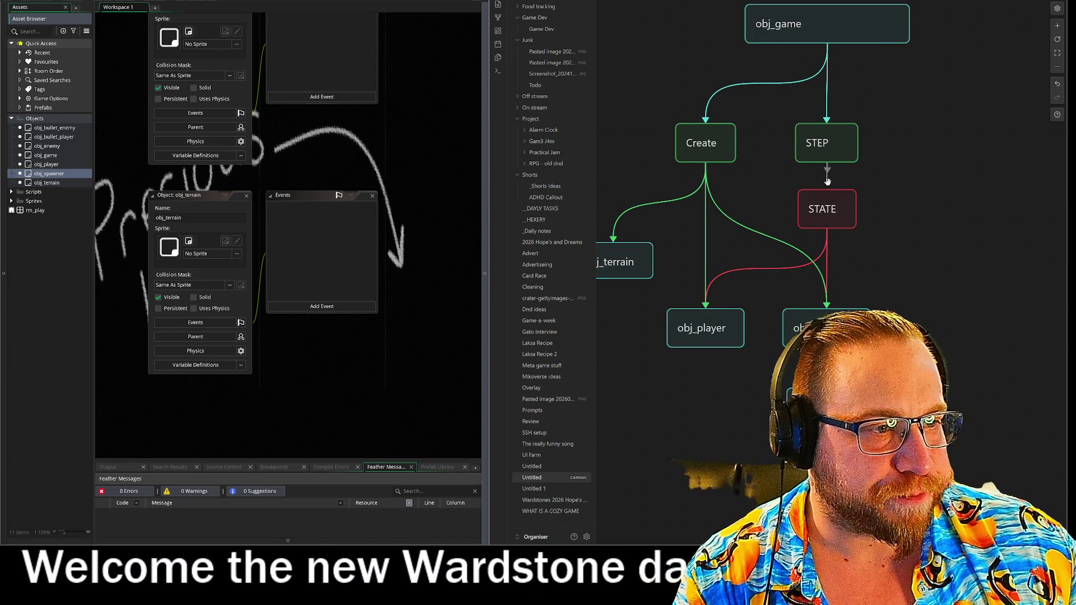
left_click_drag(848, 207, 836, 206)
scroll(836, 206, "down", 2)
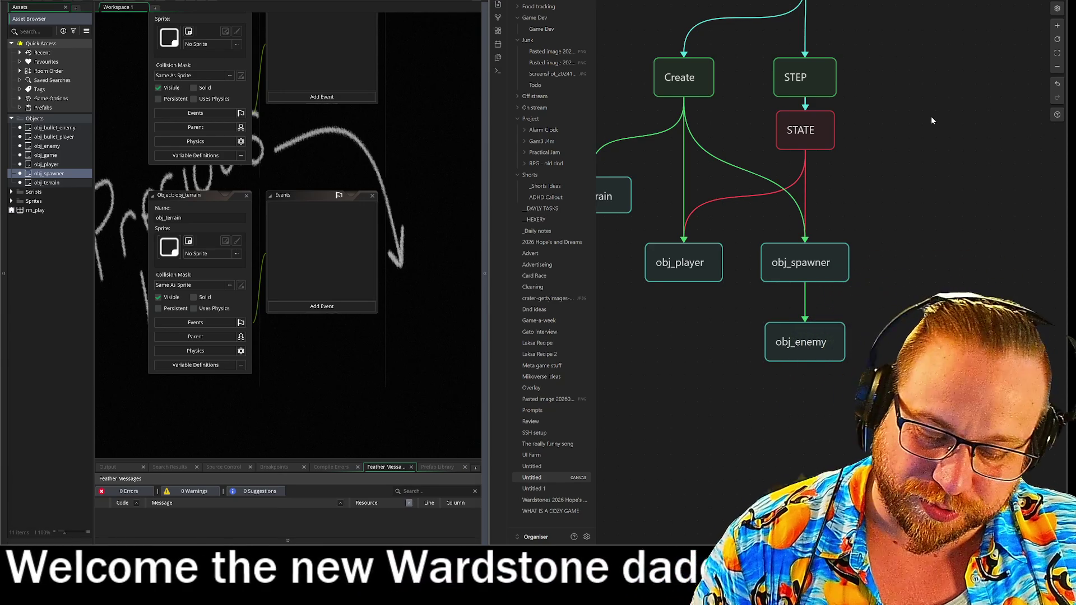
Delete STATE's red arrows to obj_spawner and obj_player
left_click(806, 168)
key("Delete")
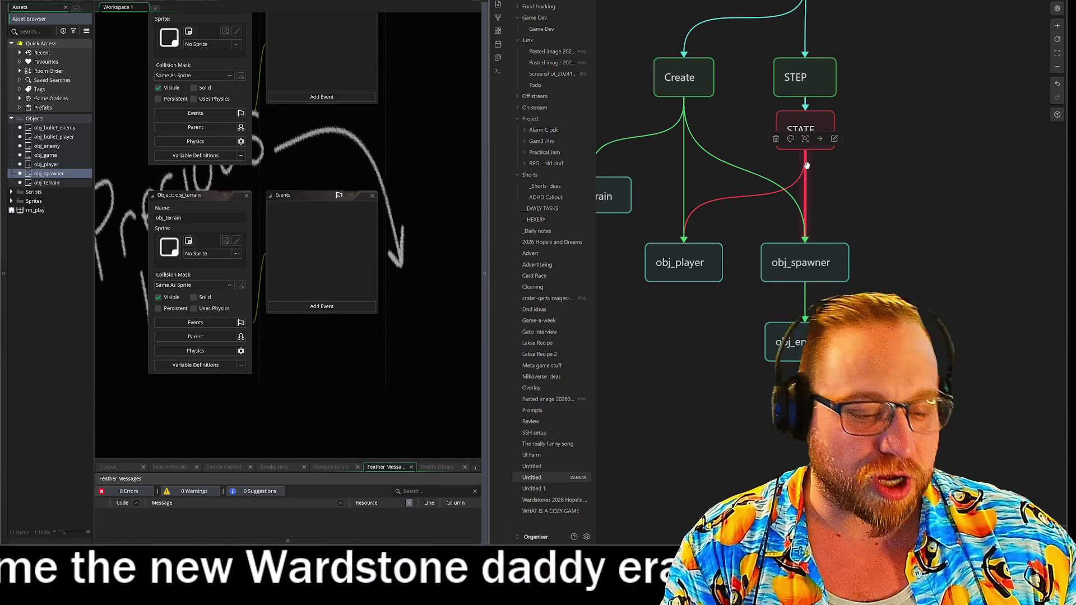
left_click(799, 178)
key("Delete")
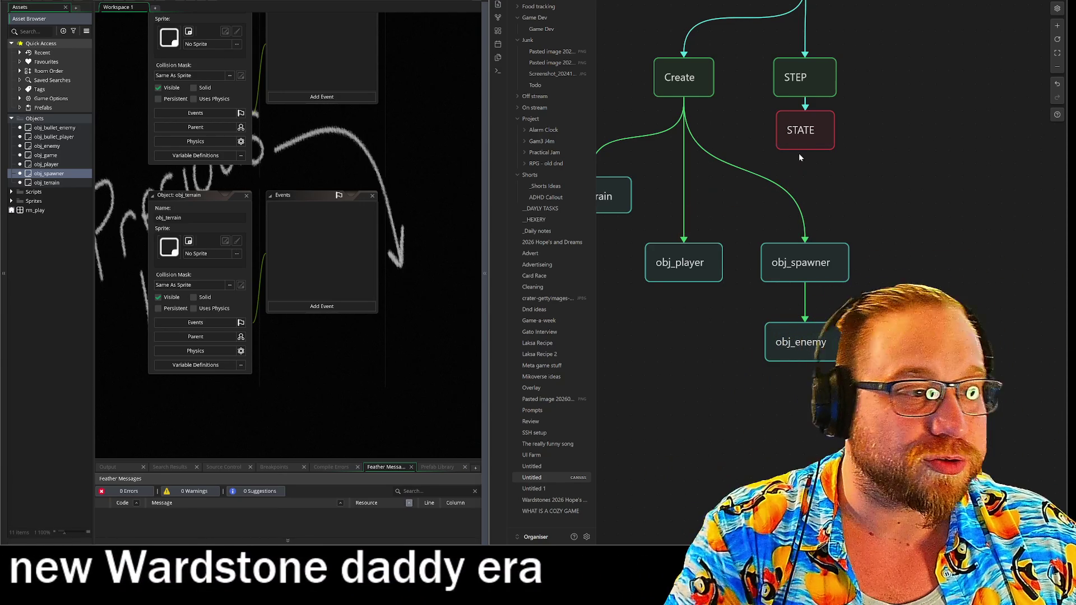
Duplicate the STATE card and shift the STEP and STATE group to the right
left_click(807, 144)
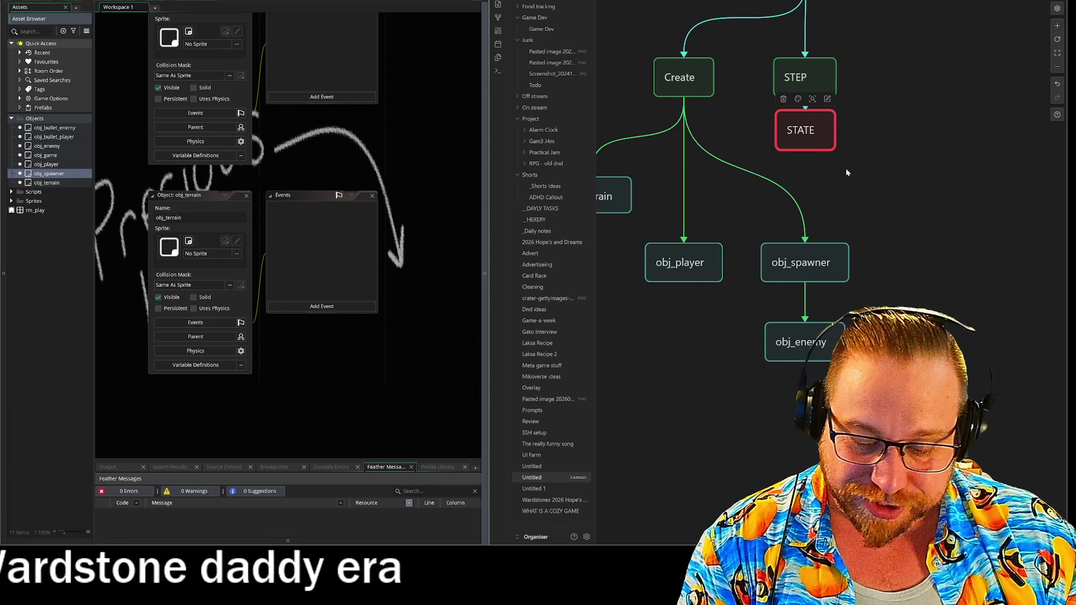
key("ctrl+c")
key("ctrl+v")
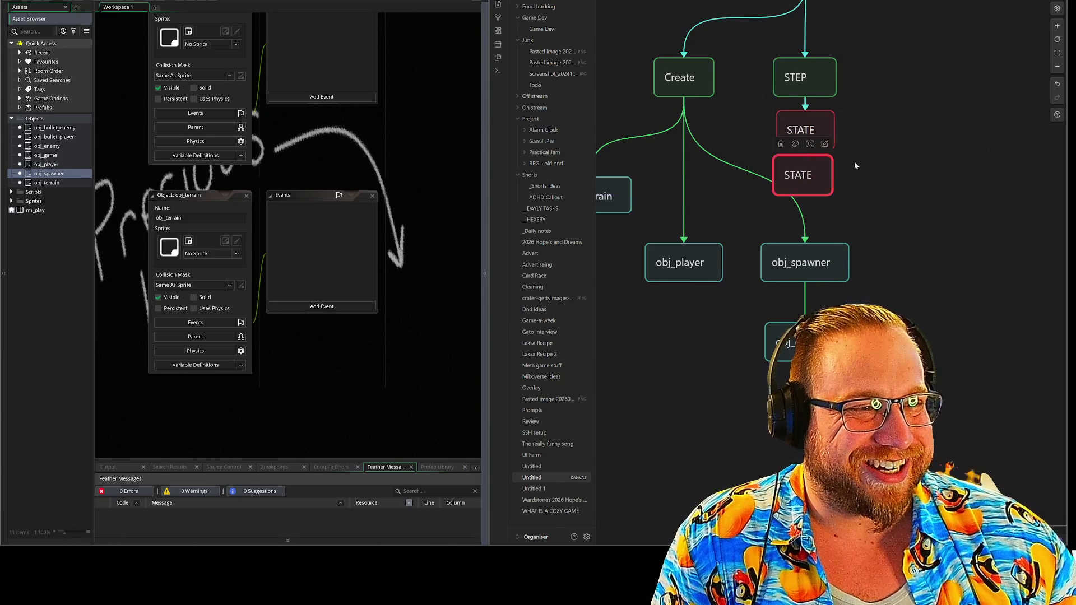
scroll(841, 175, "right", 2)
left_click_drag(679, 75, 819, 212)
scroll(878, 201, "right", 1)
scroll(878, 201, "up", 1)
left_click_drag(676, 138, 811, 139)
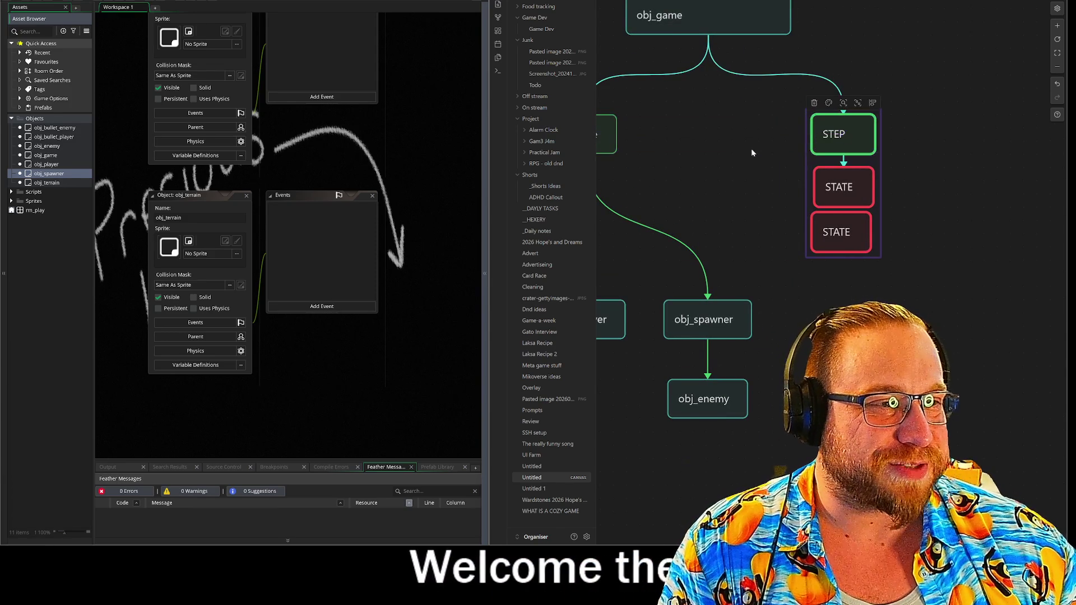
scroll(812, 182, "left", 2)
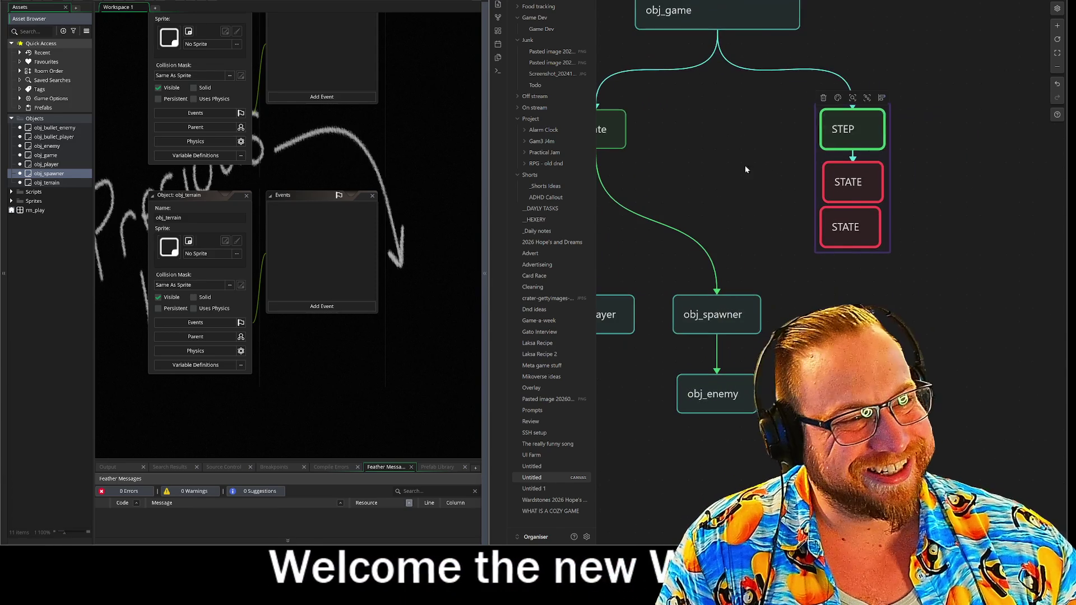
left_click_drag(846, 129, 833, 129)
left_click(981, 200)
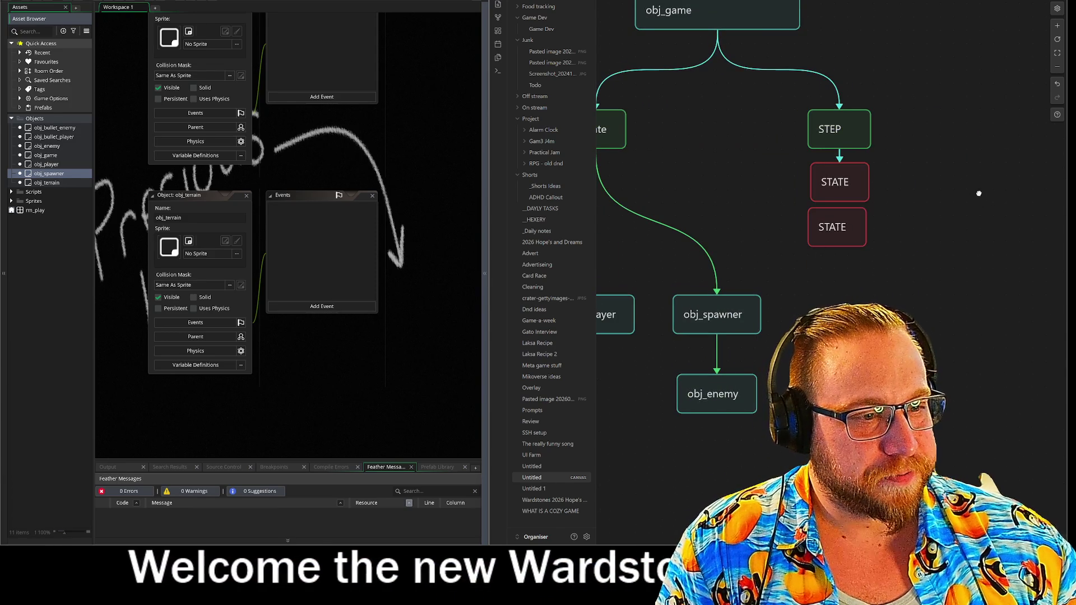
scroll(981, 200, "left", 2)
Paste two more STATE copies and line up all three in a row below STATE
left_click(868, 218)
left_click_drag(868, 217, 816, 221)
left_click(934, 224)
scroll(934, 224, "right", 2)
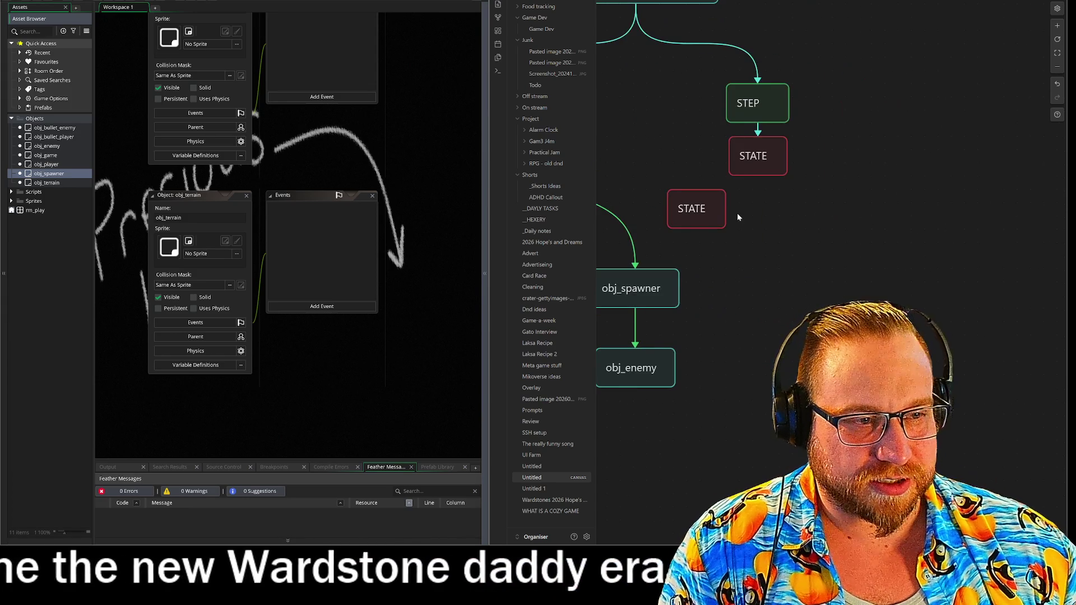
key("ctrl+v")
left_click_drag(842, 275, 764, 217)
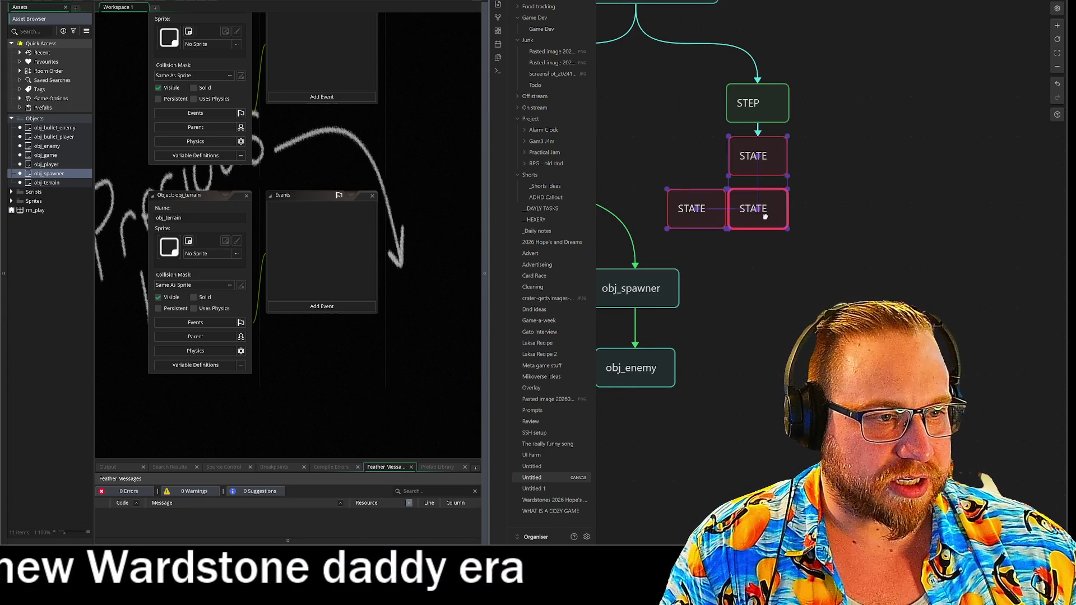
key("ctrl+v")
mouse_move(835, 272)
left_mouse_down()
mouse_move(846, 277)
mouse_move(825, 203)
left_mouse_up()
double_click(706, 213)
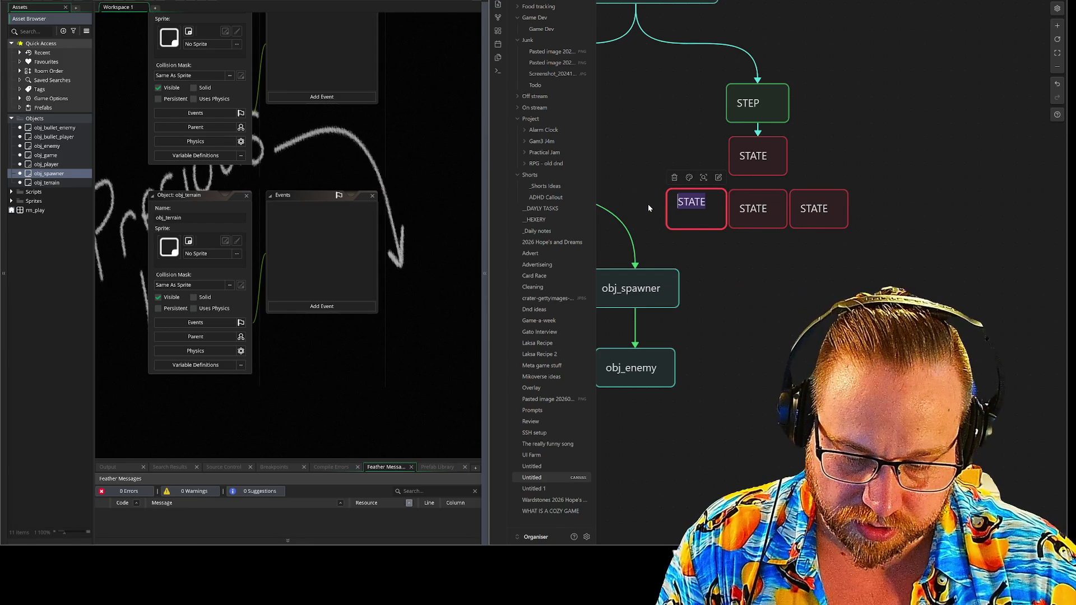
Label the left card START and the middle card PLAY
type("START")
left_click(761, 211)
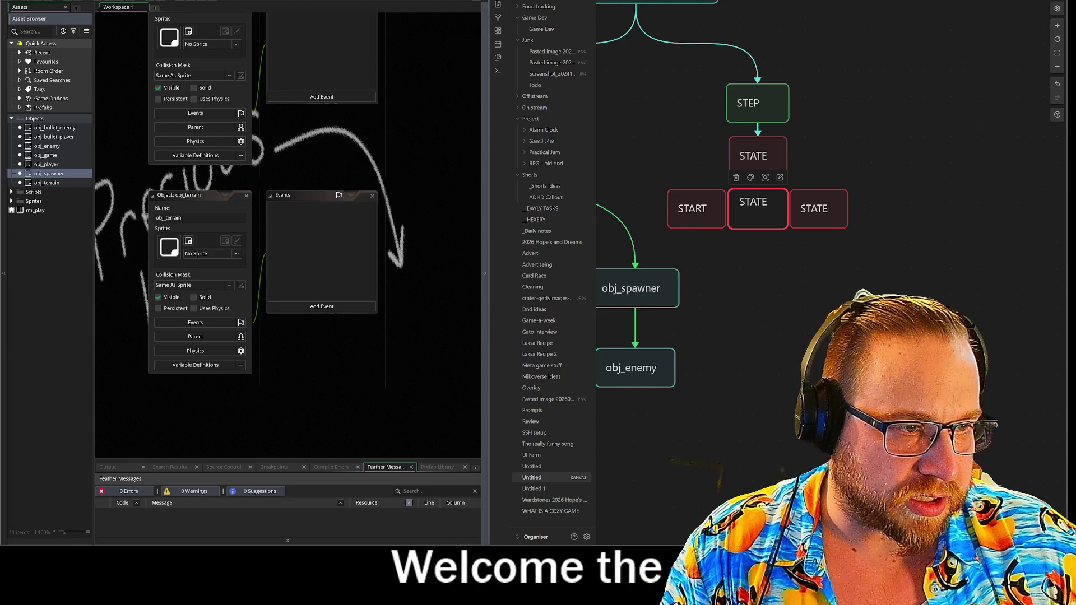
key("ctrl+a")
type("PLAY")
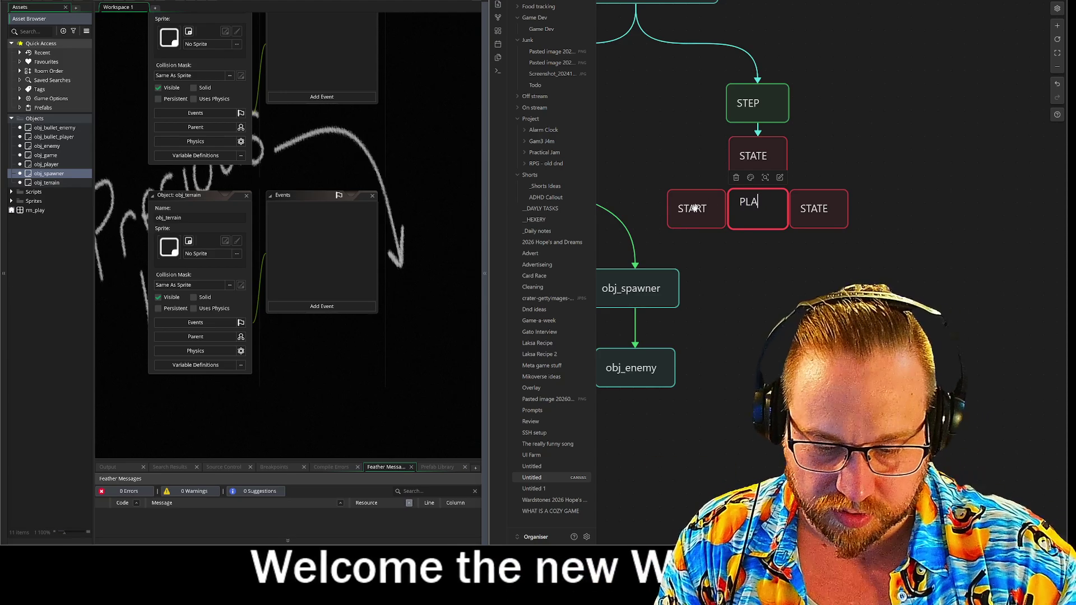
Relabel the right-hand card from DEATH to END
double_click(815, 208)
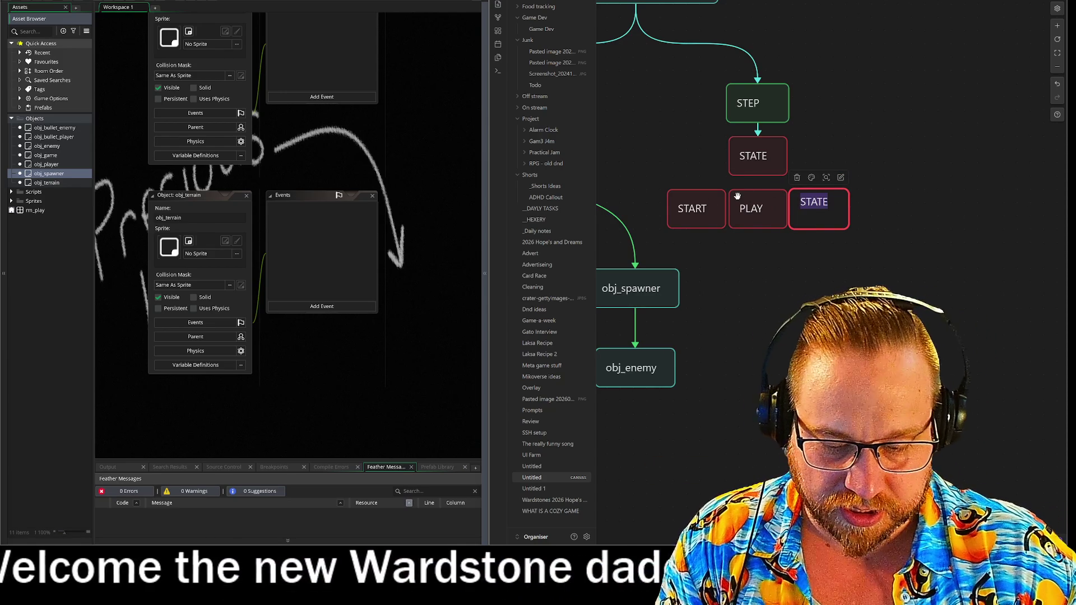
key("ctrl+a")
type("R")
key("BackSpace")
type("DEATH")
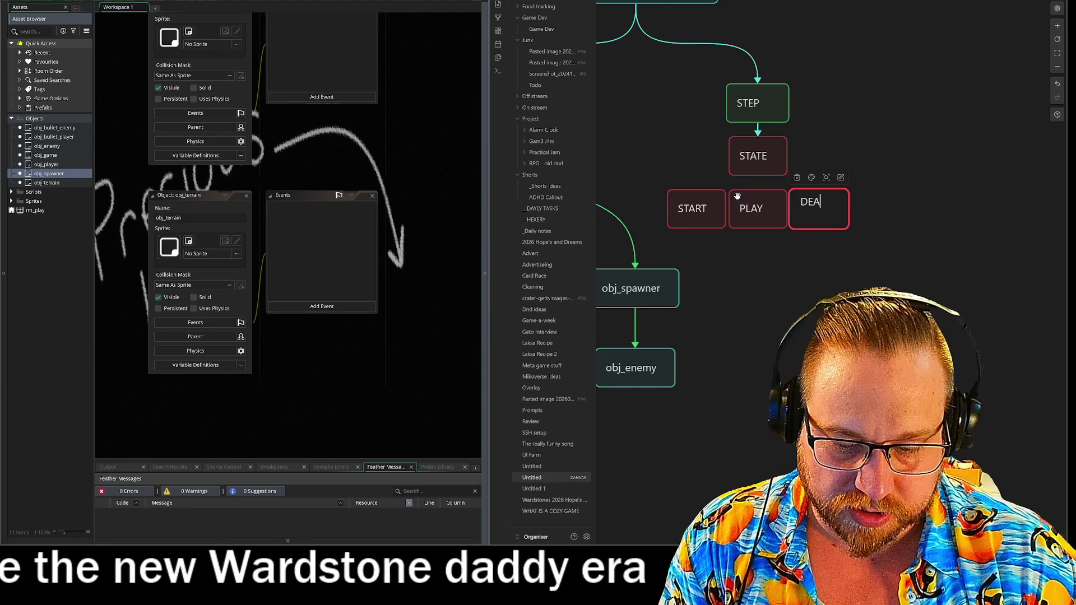
key("BackSpace")
key("BackSpace")
key("BackSpace")
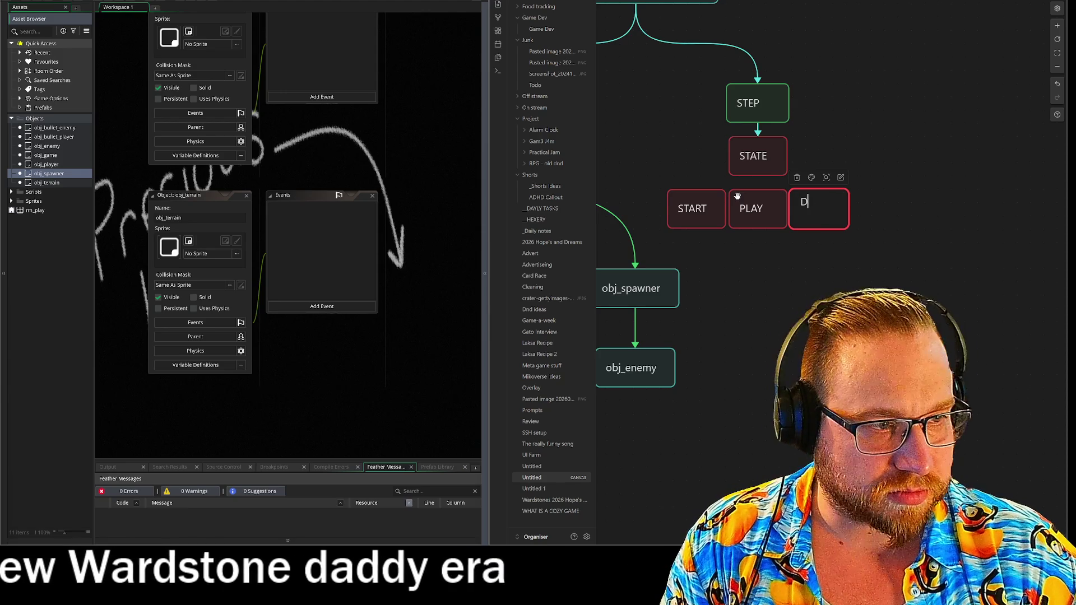
type("END")
left_click(913, 105)
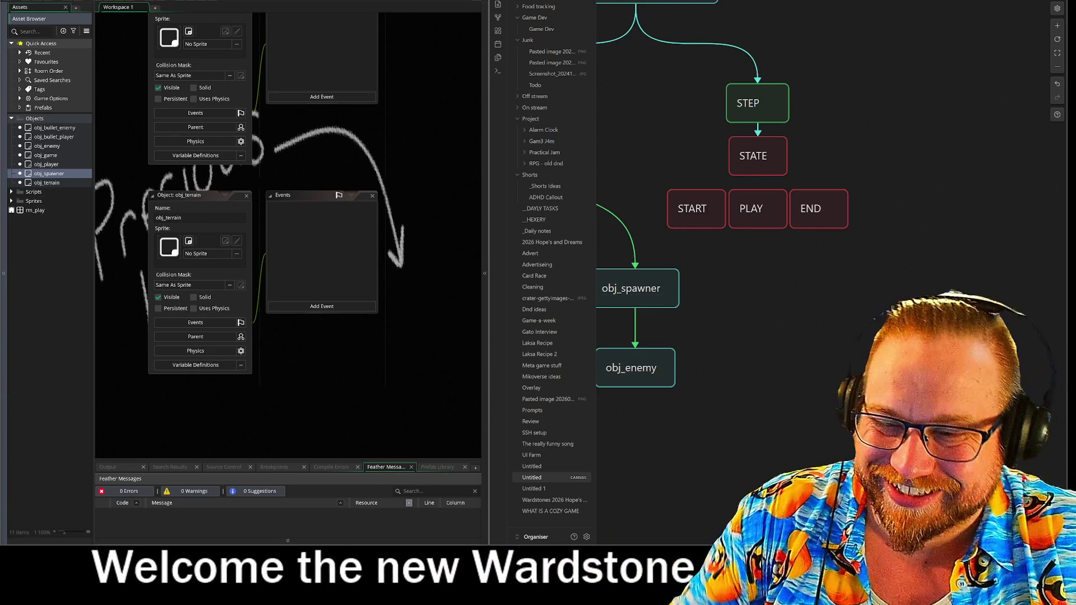
Draw arrows from STATE to START and END, and make the START arrow red
mouse_move(738, 182)
left_click_drag(758, 176, 695, 209)
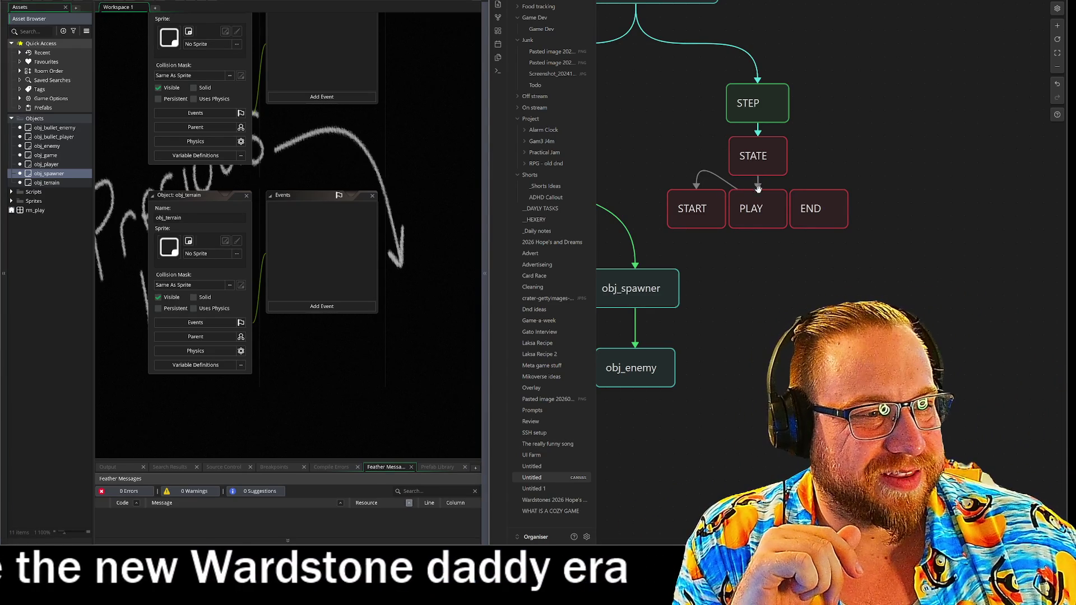
left_click_drag(758, 175, 818, 193)
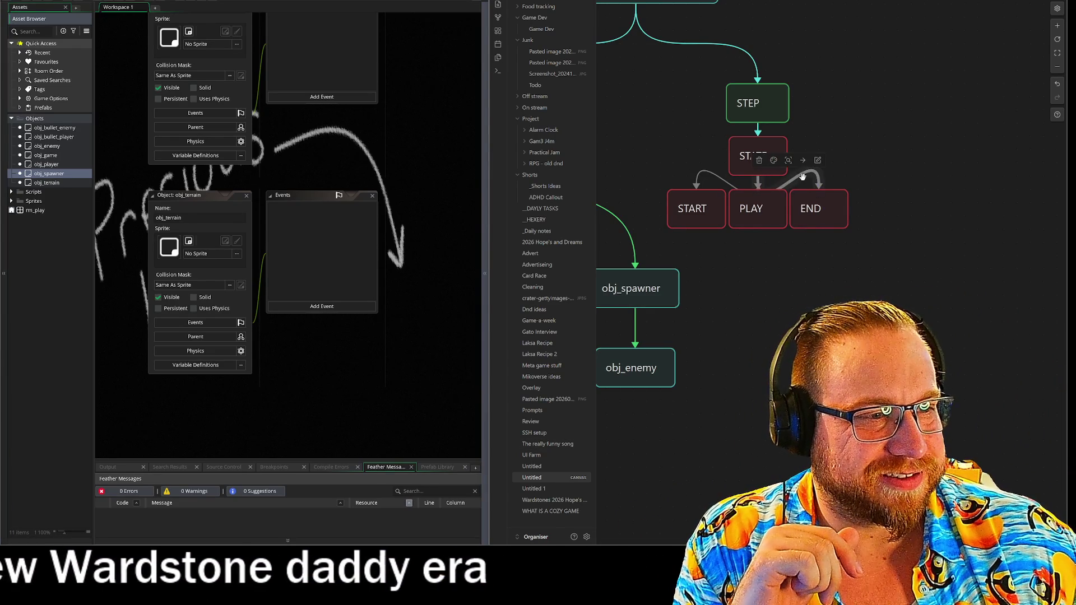
left_click(777, 168)
left_click(751, 124)
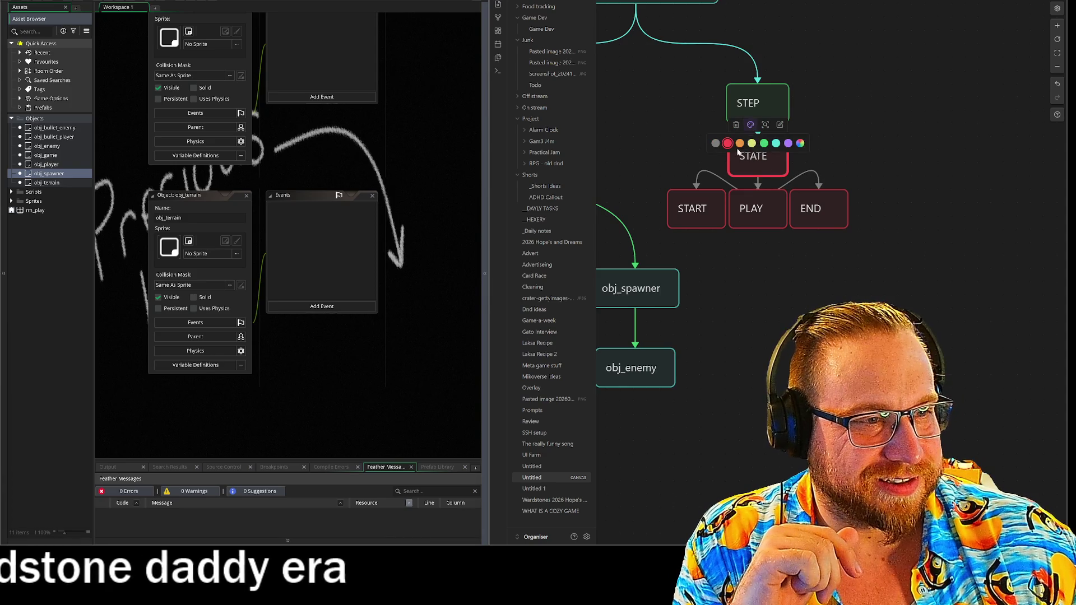
left_click(726, 171)
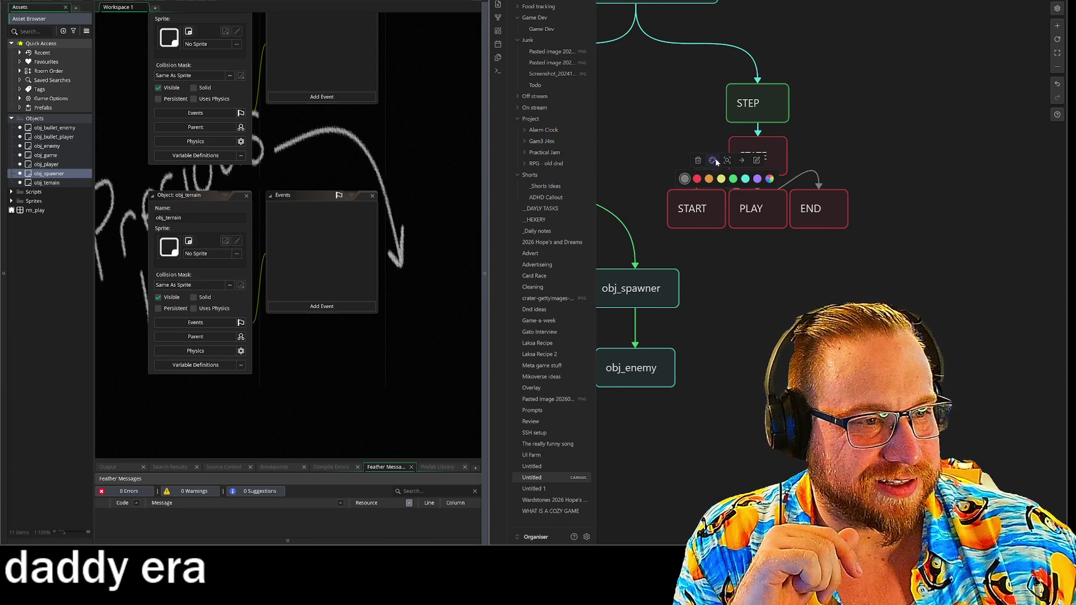
left_click(697, 179)
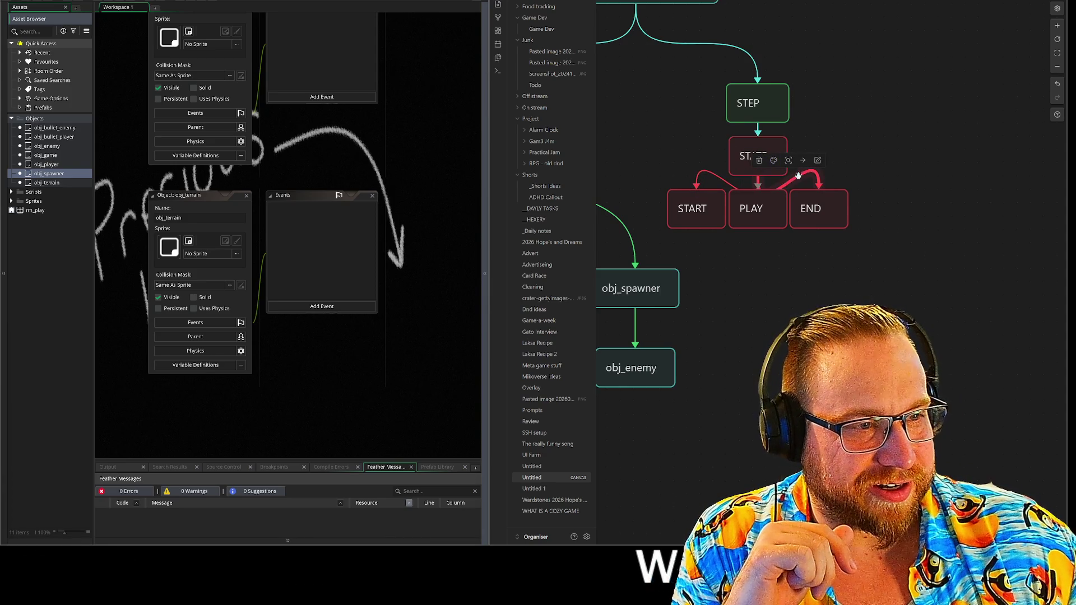
Make the STATE-to-PLAY arrow red and recentre PLAY between START and END
left_click_drag(755, 208, 753, 250)
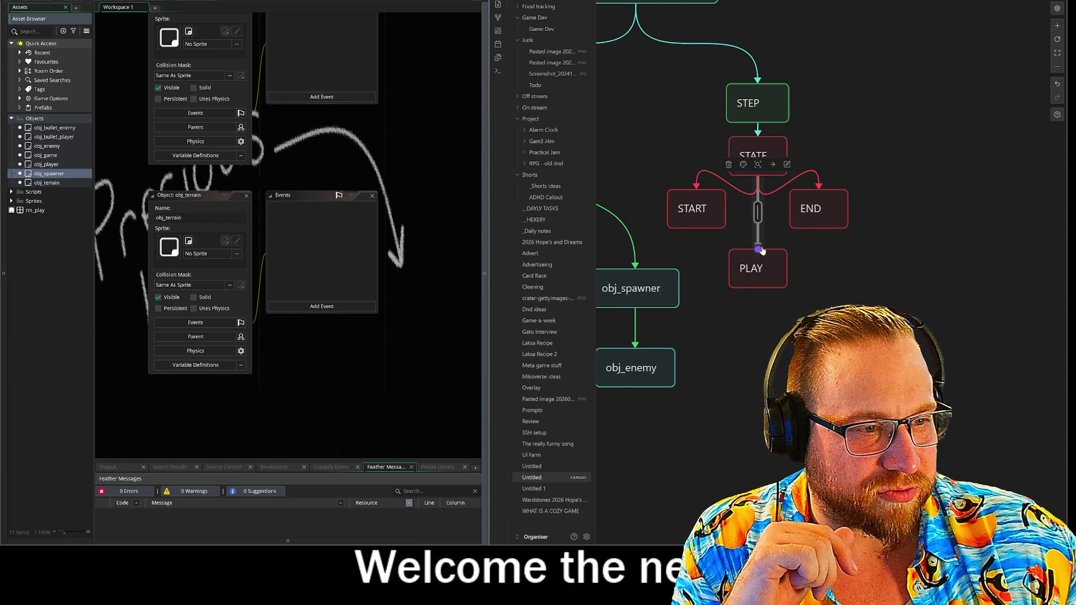
left_click(742, 164)
left_click(727, 183)
left_click_drag(754, 269, 751, 210)
left_click(754, 212)
left_click(768, 303)
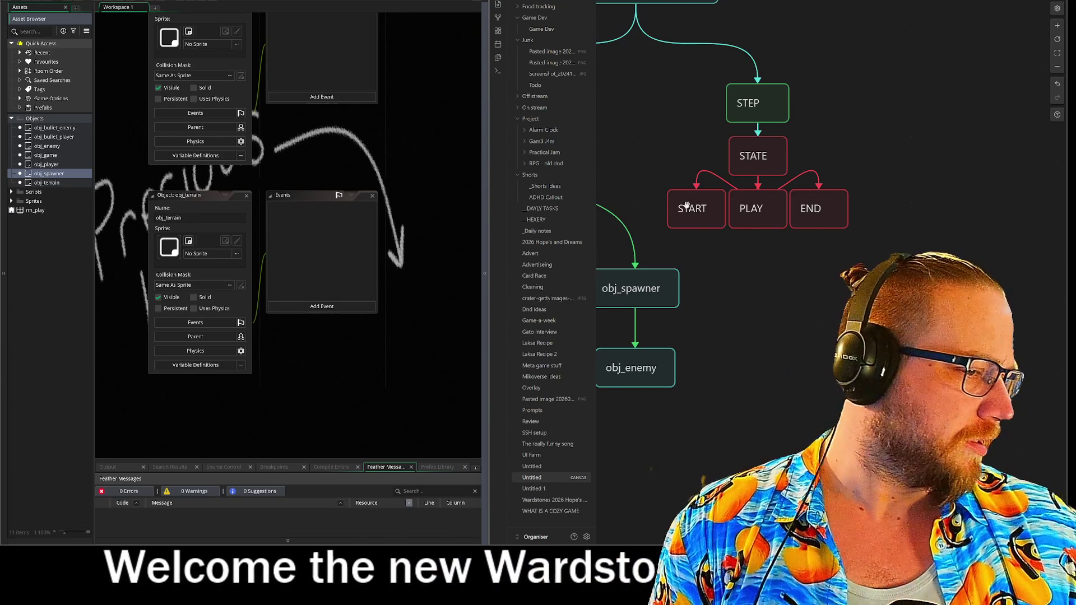
Pan the Obsidian canvas to review the STATE card branching into START, PLAY and END
scroll(671, 211, "left", 3)
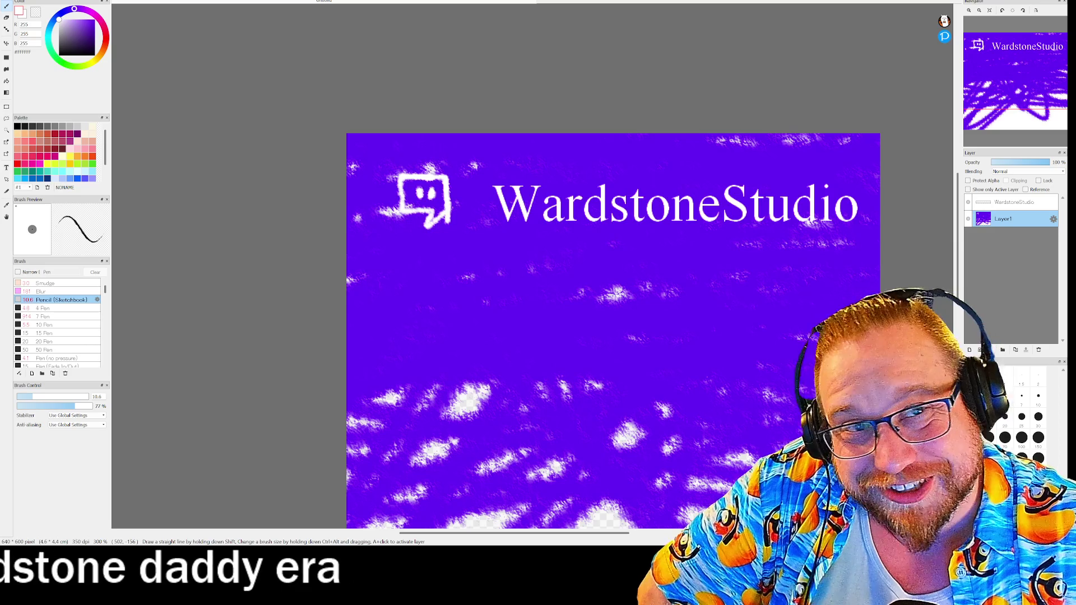
Close the WardstoneStudio banner in MediBang Paint Pro without saving changes
key("ctrl+w")
left_click(529, 276)
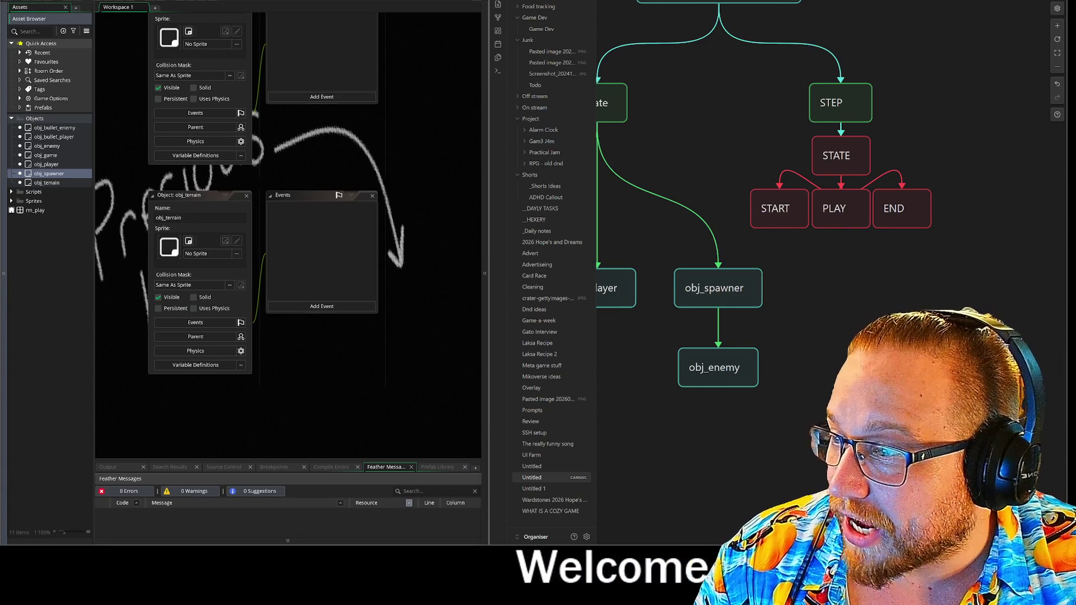
Switch to the Chrome window with the 're20 mic' image search results
key("alt+Tab")
mouse_move(233, 86)
left_mouse_down()
mouse_move(250, 96)
mouse_move(391, 24)
left_mouse_up()
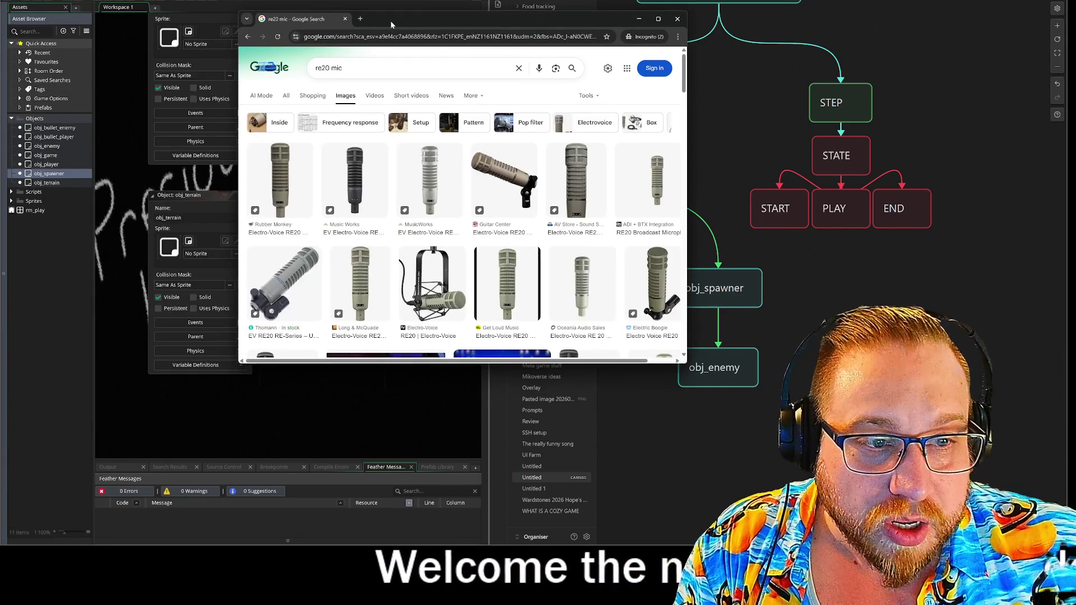
left_click_drag(507, 21, 478, 14)
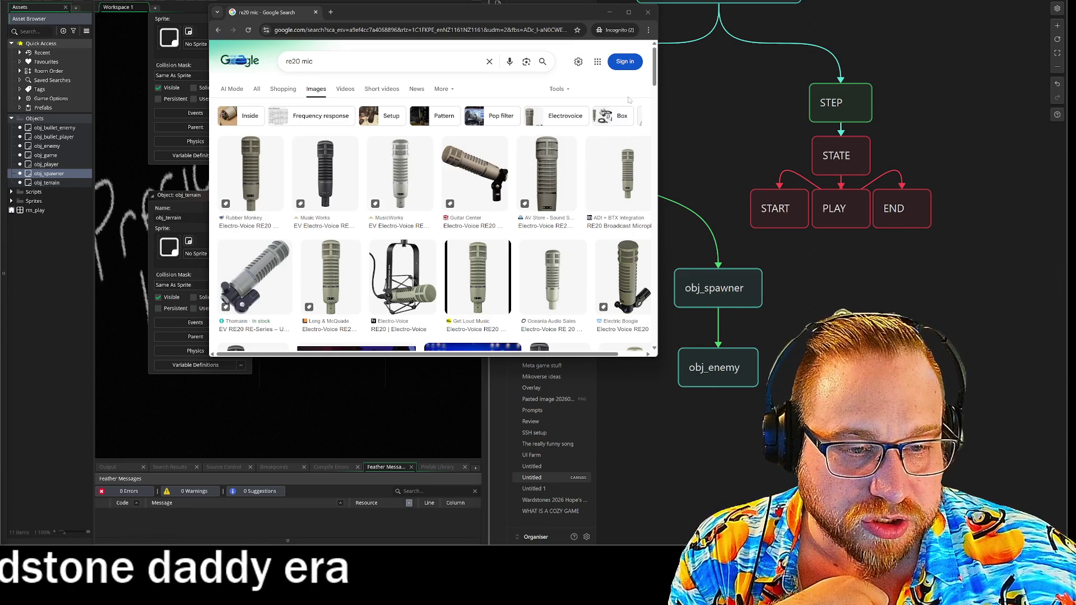
scroll(608, 169, "down", 1)
scroll(608, 169, "down", 1)
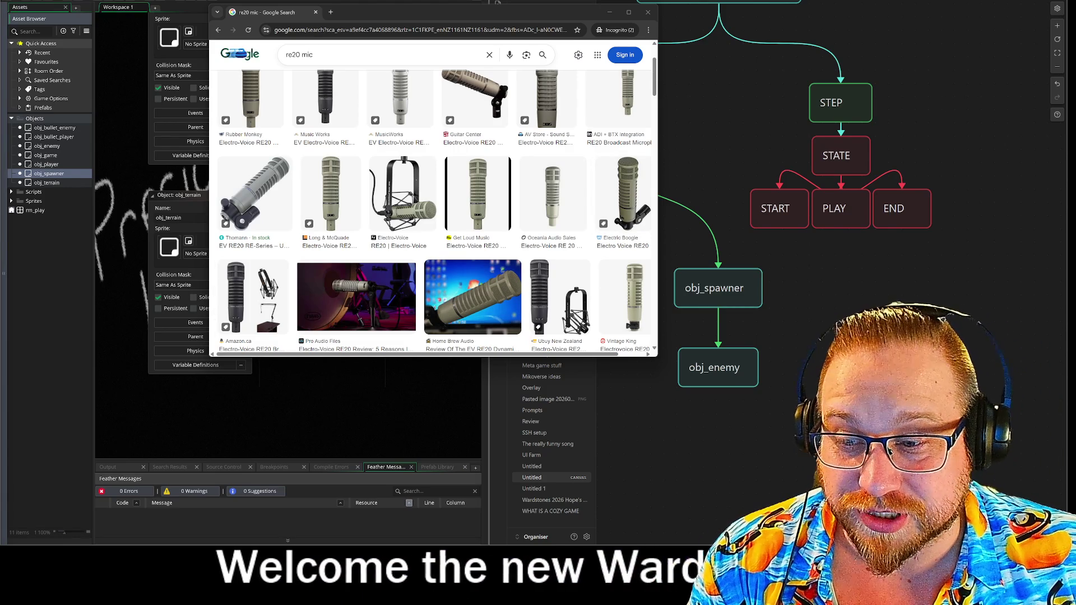
scroll(528, 236, "up", 2)
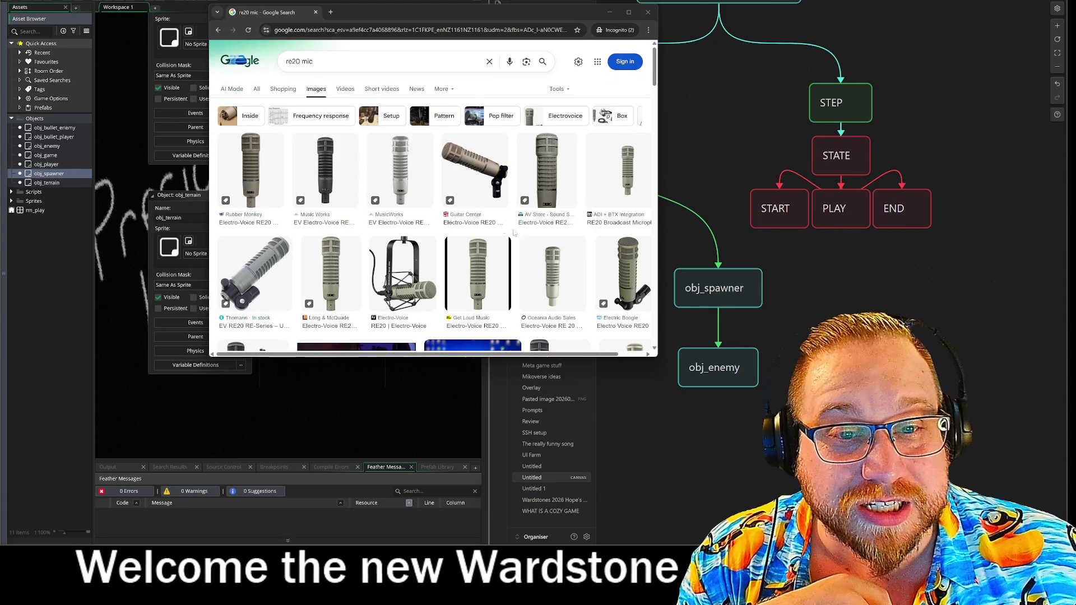
key("super+Down")
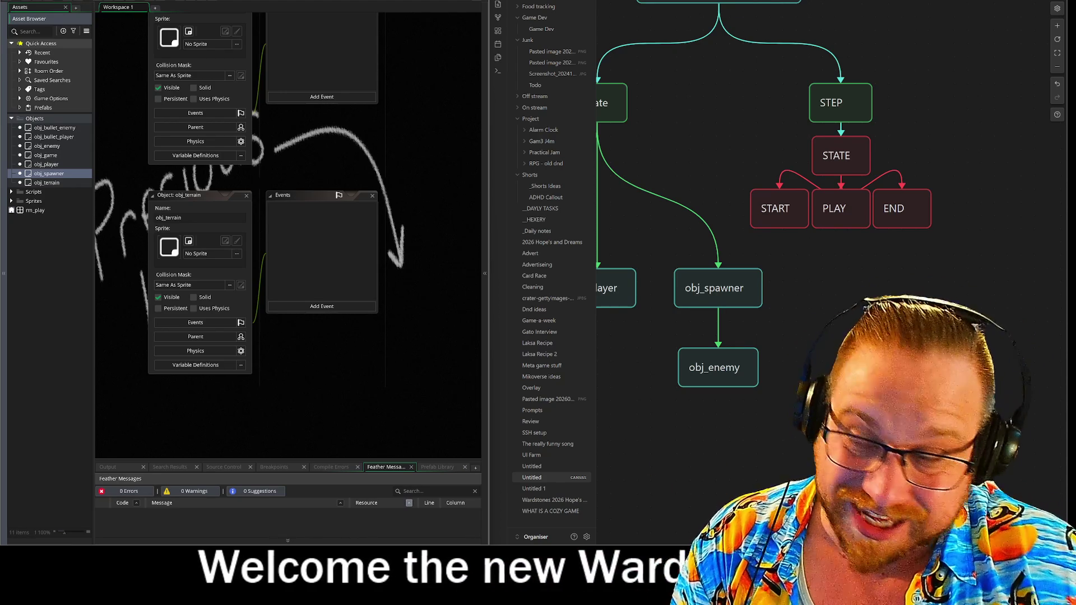
Enlarge and scroll the 're20 mic' results, close Chrome, then widen GameMaker beside Obsidian
key("alt+Tab")
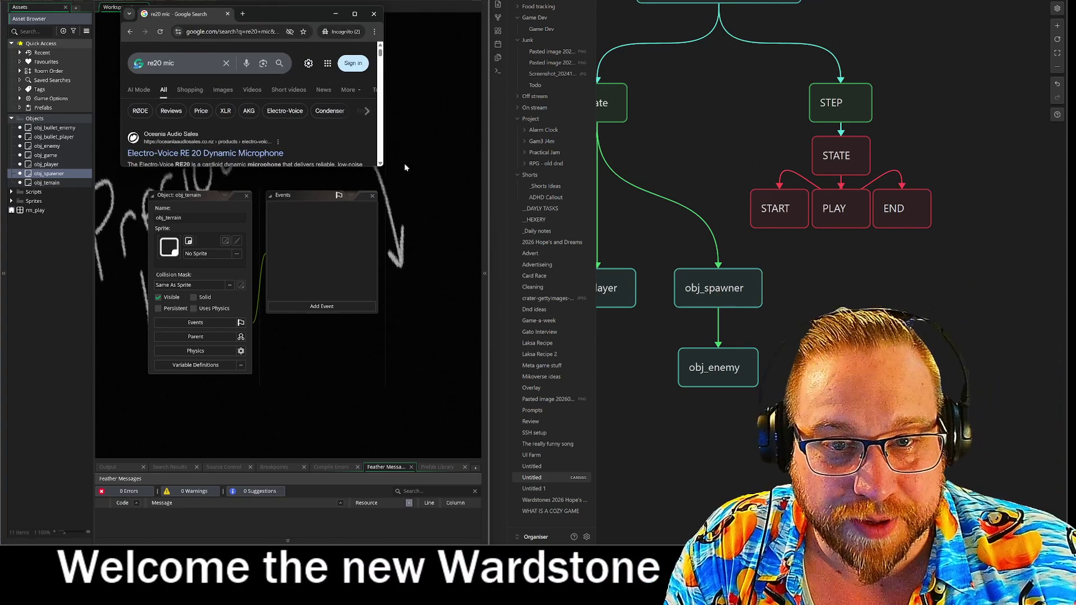
left_click_drag(382, 166, 602, 342)
left_click_drag(621, 381, 628, 482)
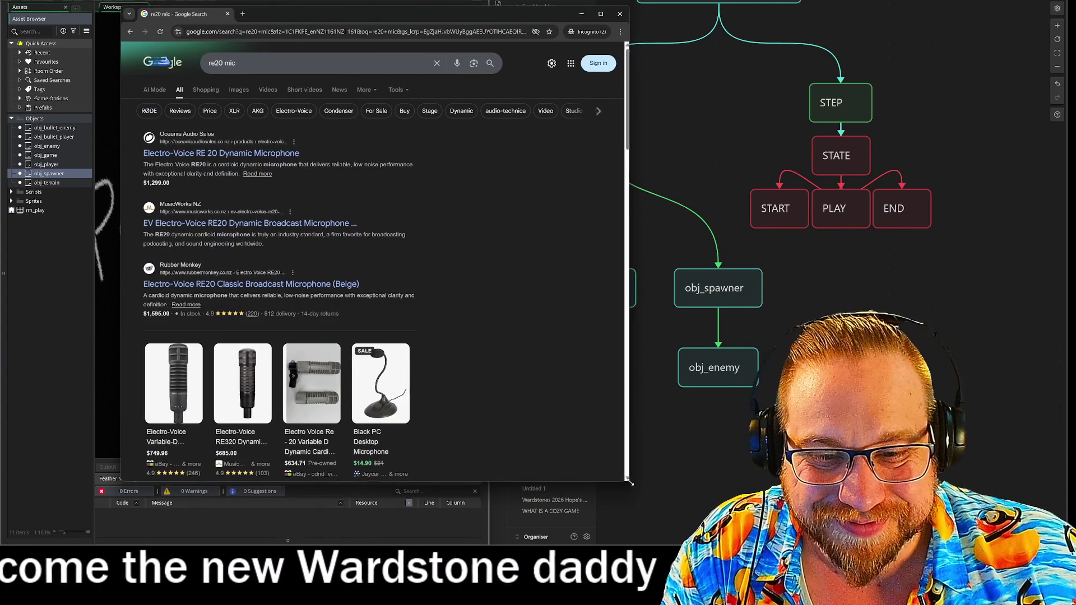
scroll(507, 303, "down", 3)
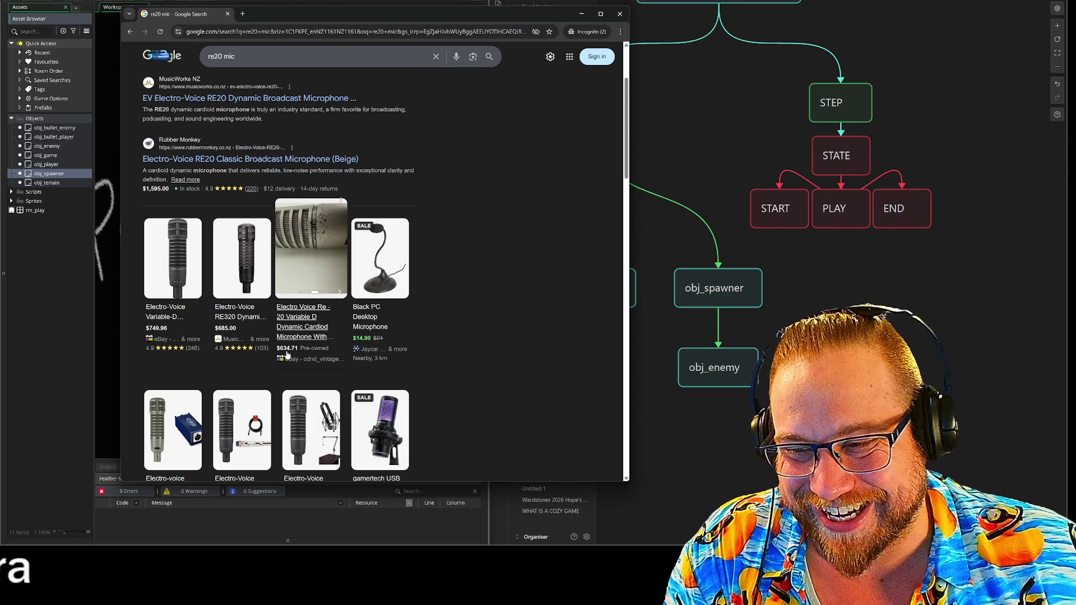
scroll(429, 301, "down", 3)
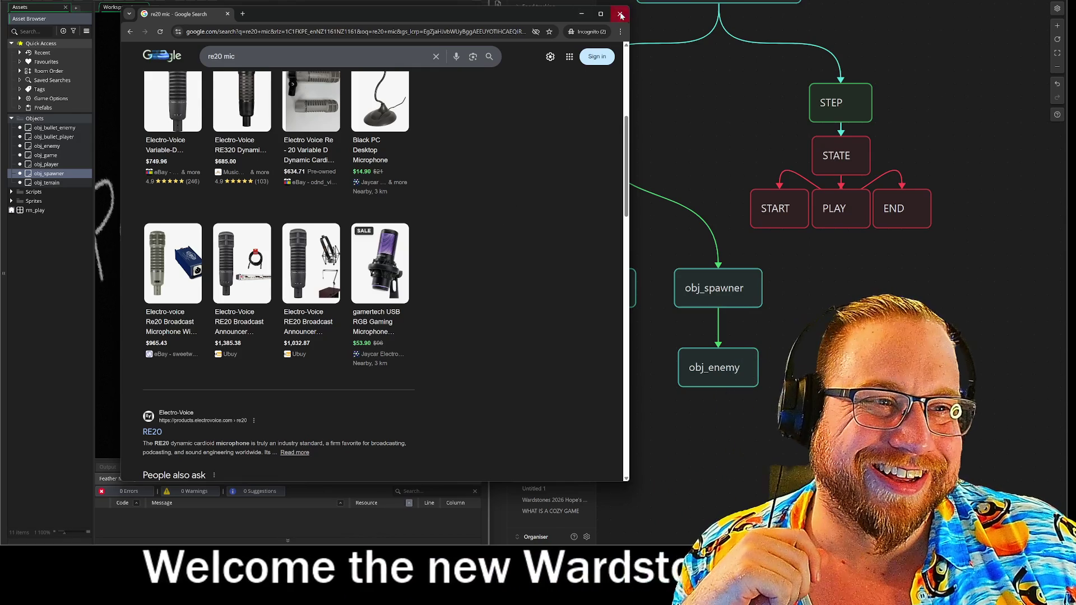
key("ctrl+w")
left_click_drag(488, 194, 512, 199)
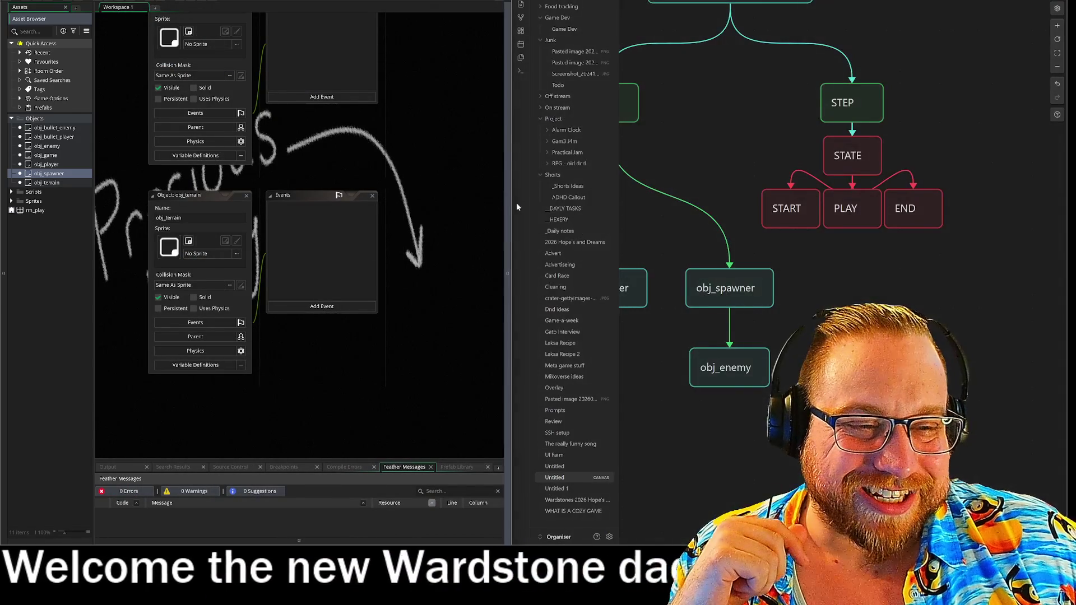
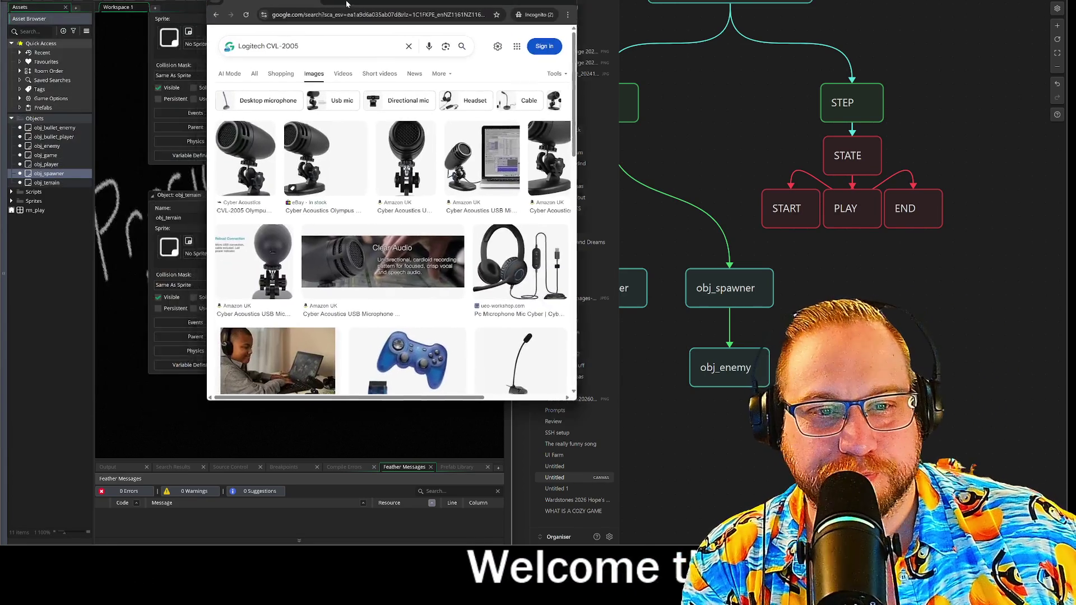
Enlarge the image search browser window, then bring the obj_bullet_enemy editor into view
left_click_drag(535, 393, 826, 450)
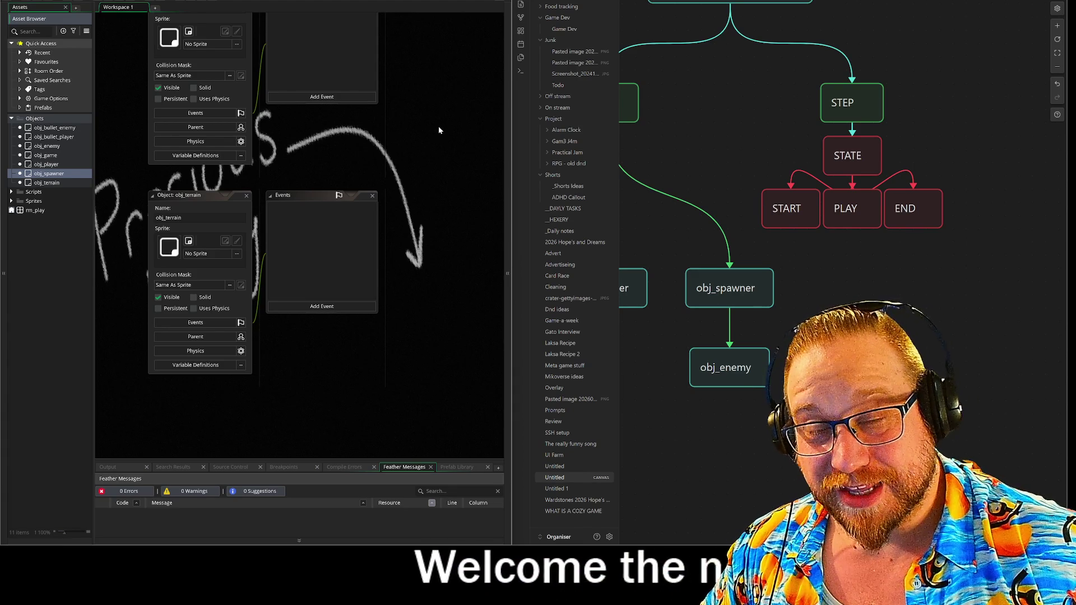
mouse_move(435, 127)
left_mouse_down()
mouse_move(406, 173)
mouse_move(391, 168)
left_mouse_up()
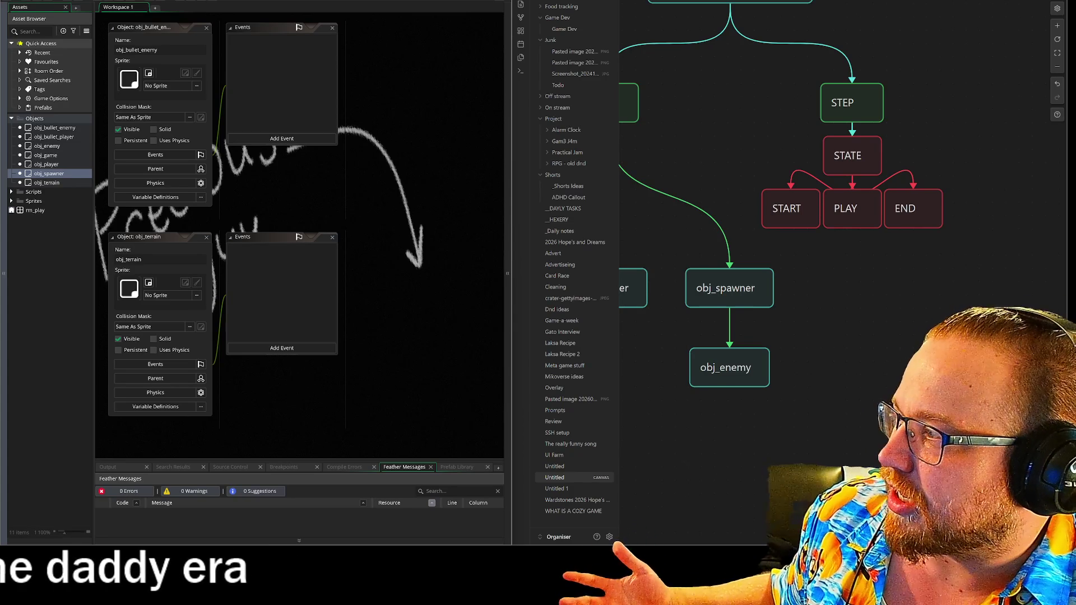
Bring the itch.io browser window, showing the Tactile Cover page, over the GameMaker workspace
left_click_drag(178, 17, 263, 7)
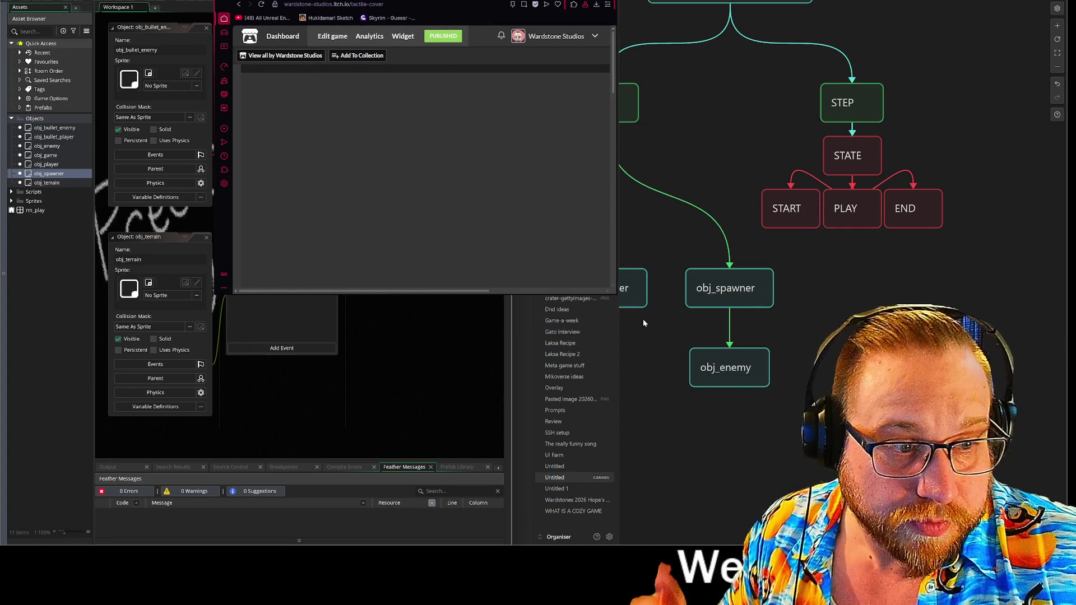
Enlarge the itch.io window and open Parsec Dash from the Creator Dashboard project list
mouse_move(614, 294)
left_mouse_down()
mouse_move(653, 432)
mouse_move(824, 543)
left_mouse_up()
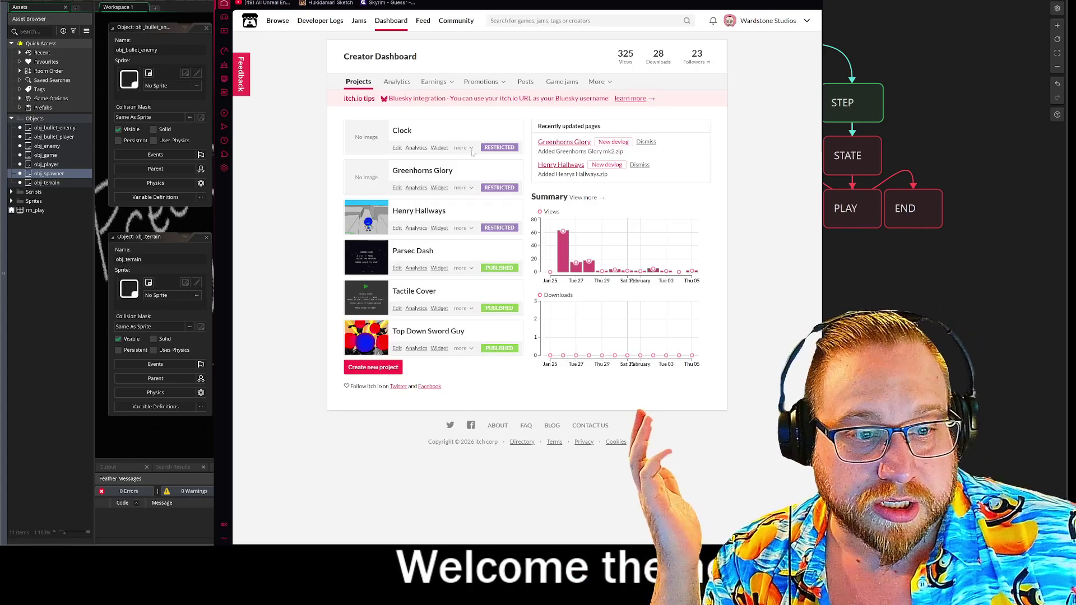
left_click(410, 252)
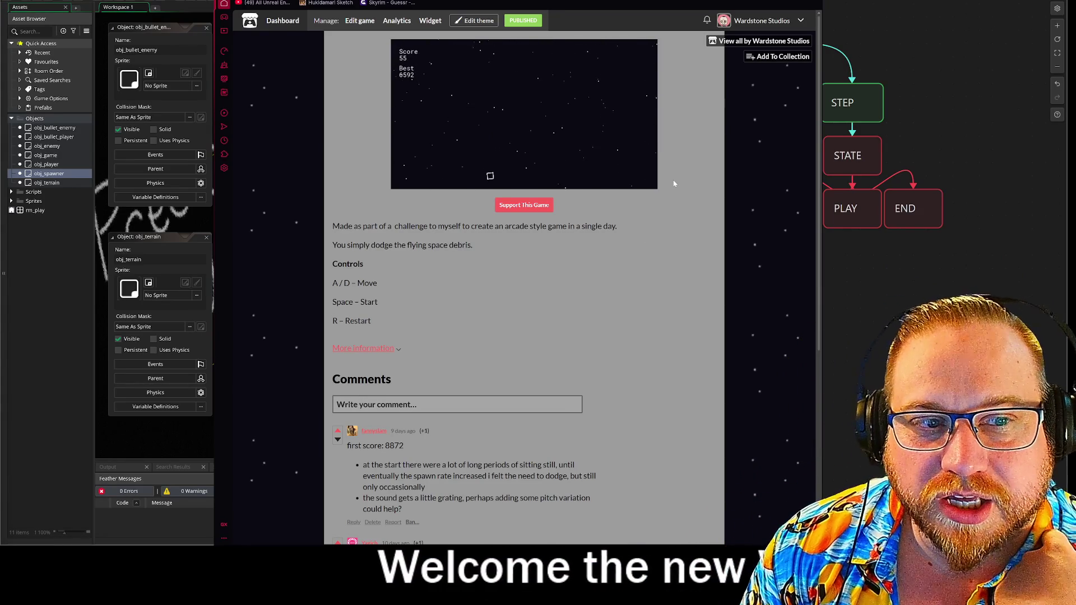
Dodge debris in Parsec Dash by steering left and right with A and D
key("d")
key("a")
key("d")
key("a")
key("d")
key("a")
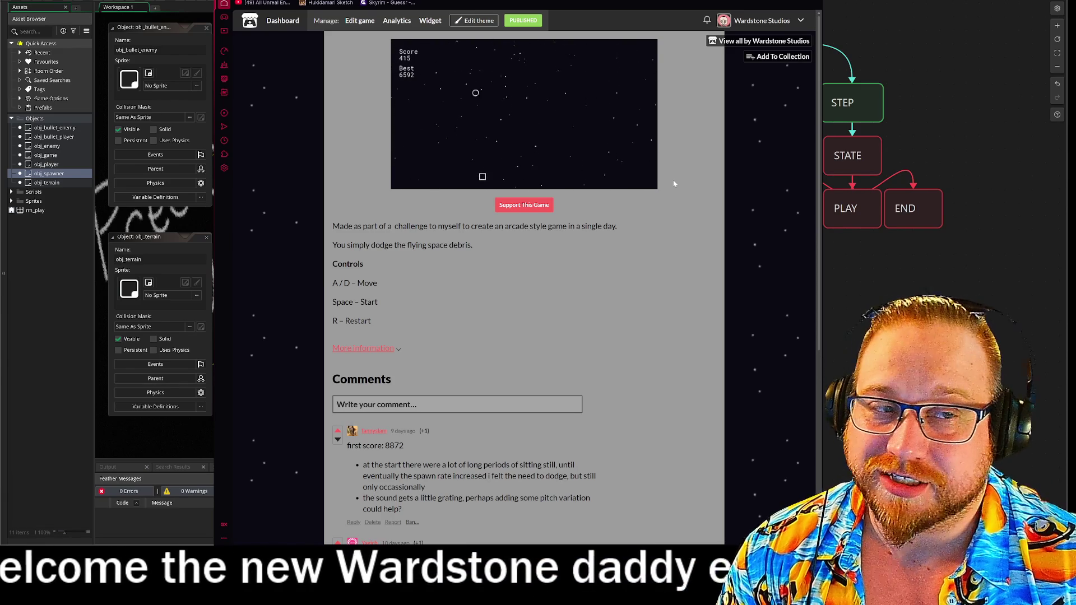
key("d")
key("a")
key("d")
key("a")
key("d")
key("a")
key("d")
key("a")
key("d")
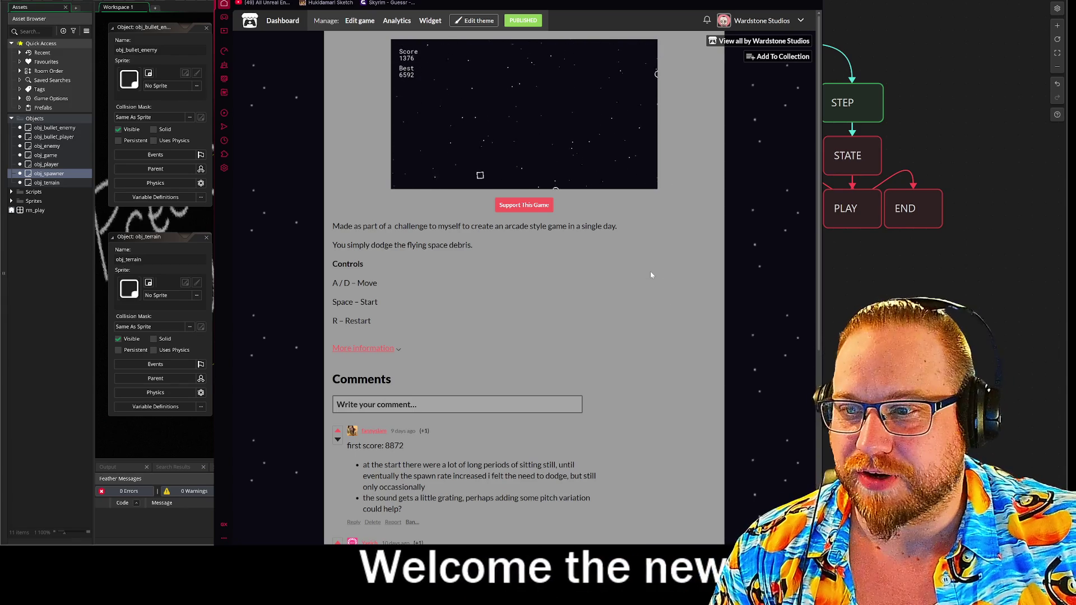
Play on until Game Over, then reload the page and launch Tactile Cover
key("a")
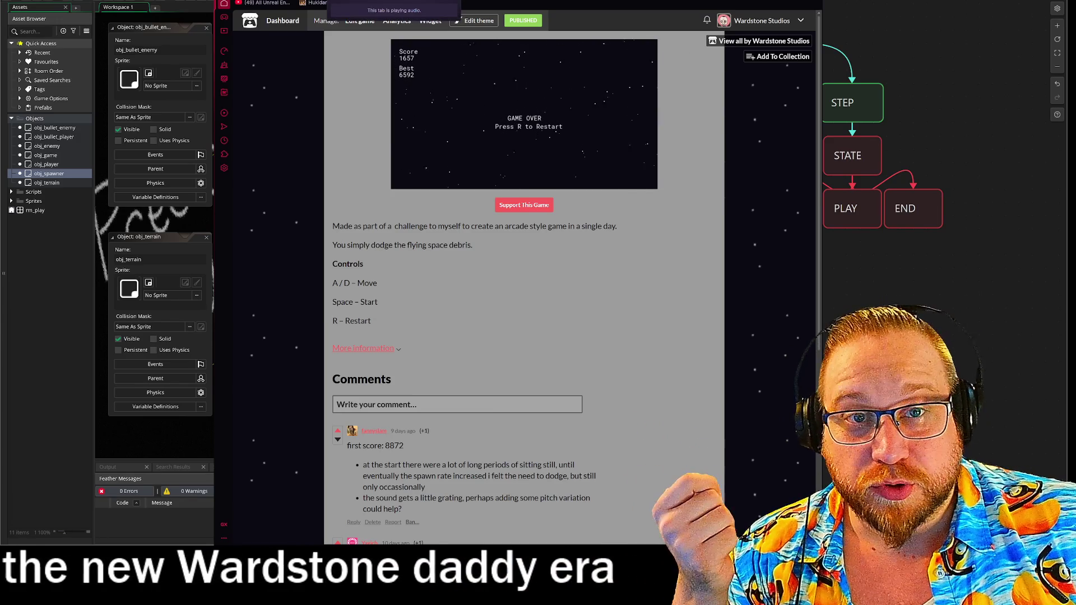
key("F5")
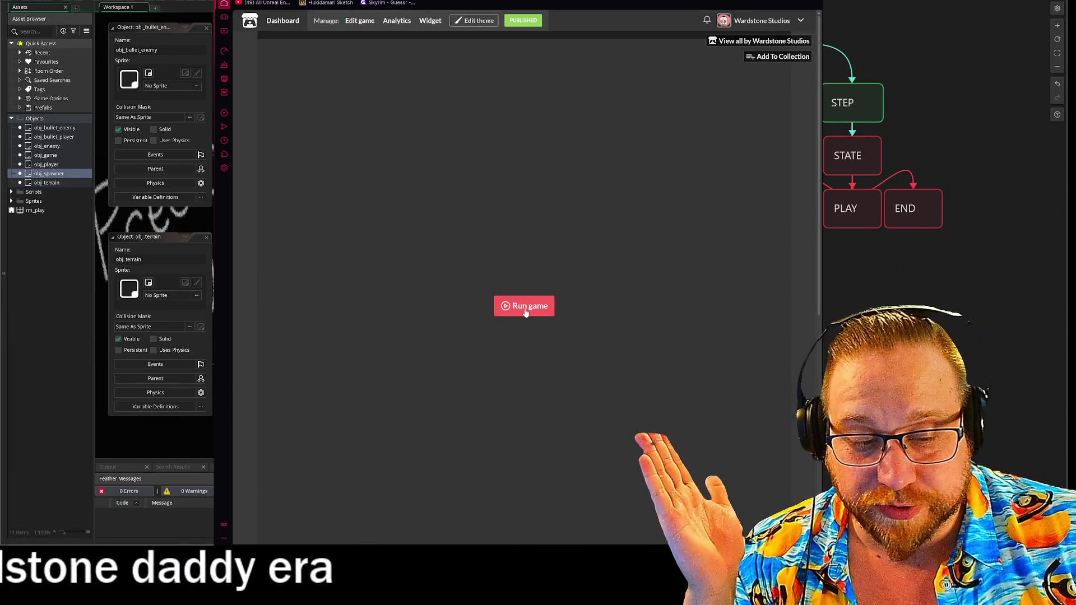
left_click(530, 308)
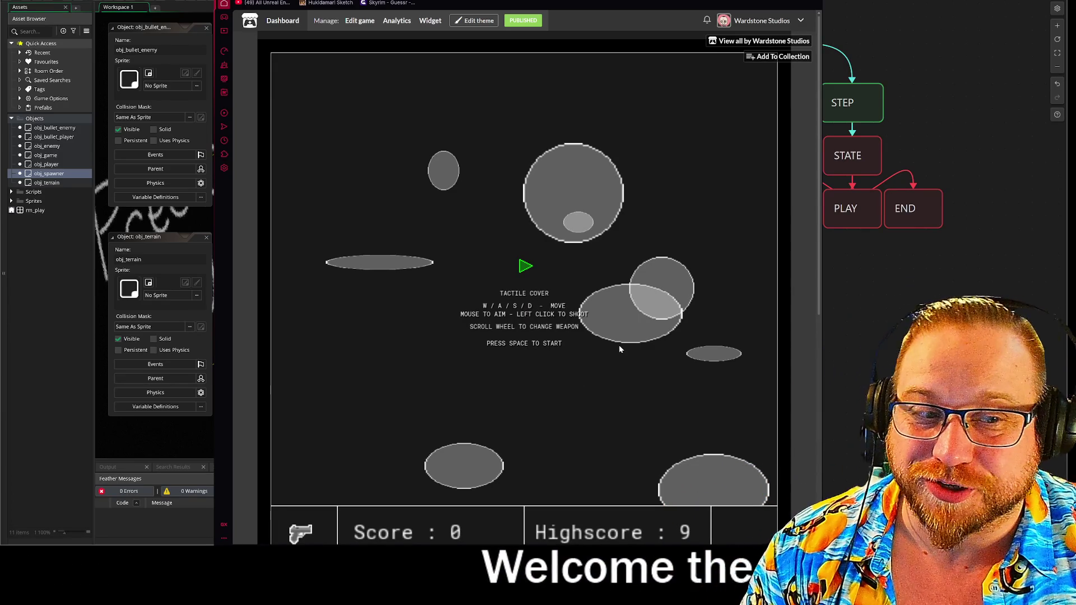
Start Tactile Cover with Space and fly the ship around using W, A, S and D
key("space")
key("w+a")
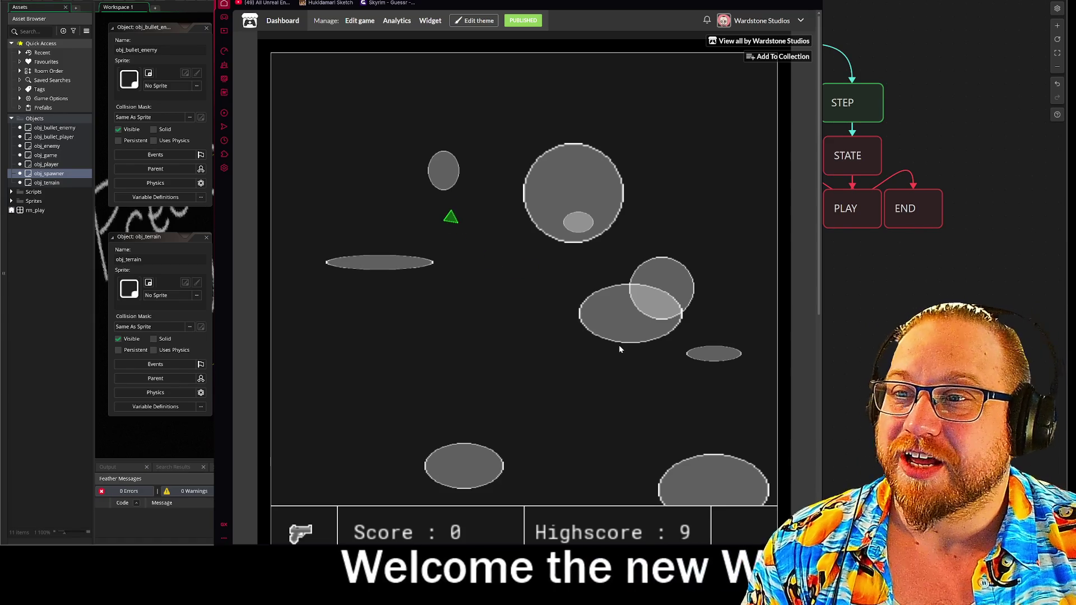
key("s")
key("d")
key("a")
key("d")
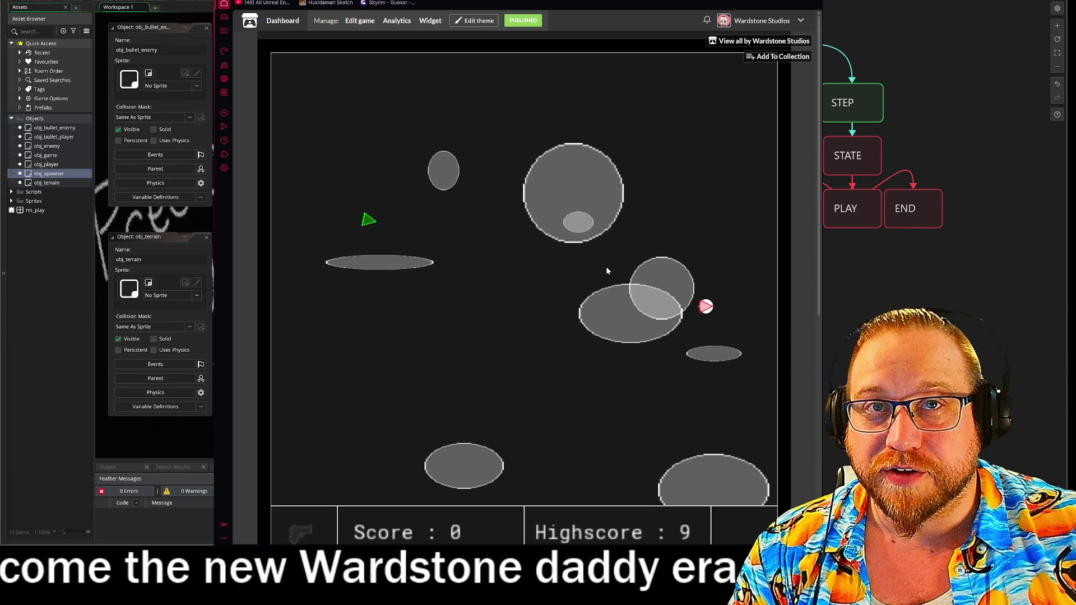
key("d")
key("w")
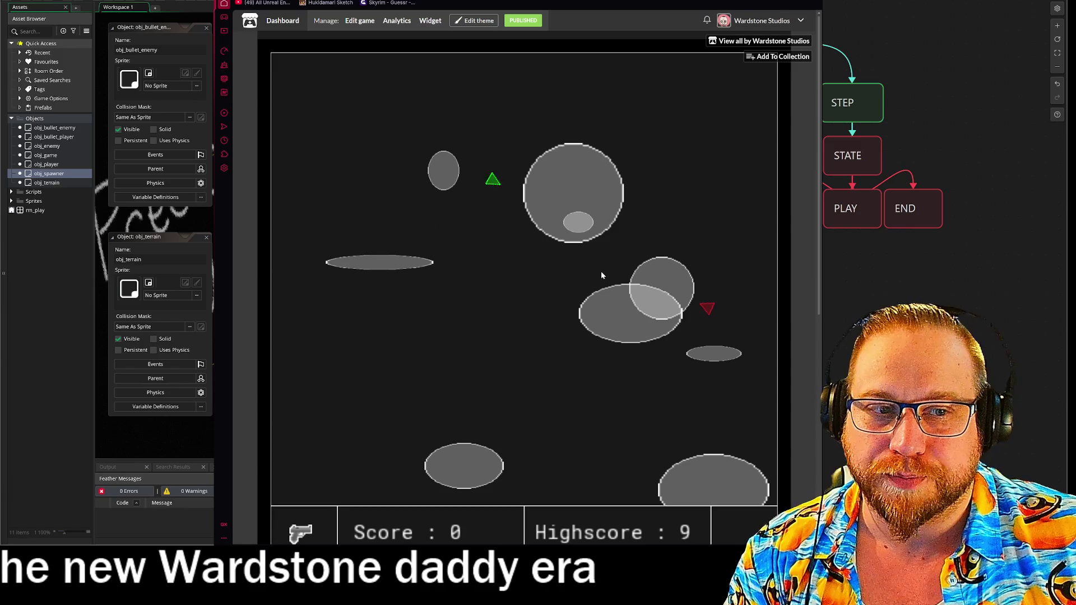
key("d")
key("s")
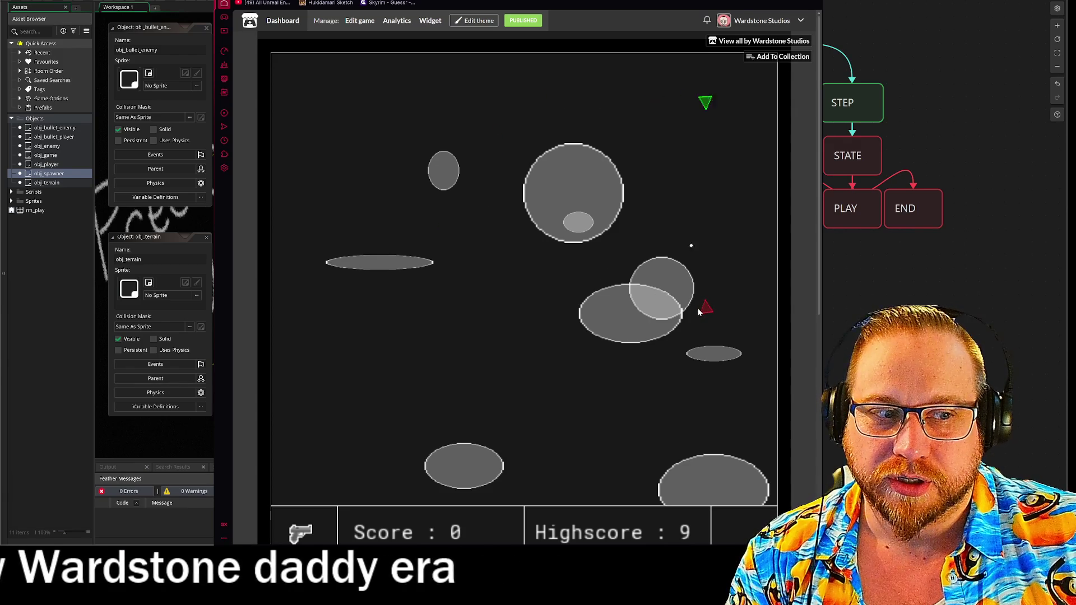
key("d")
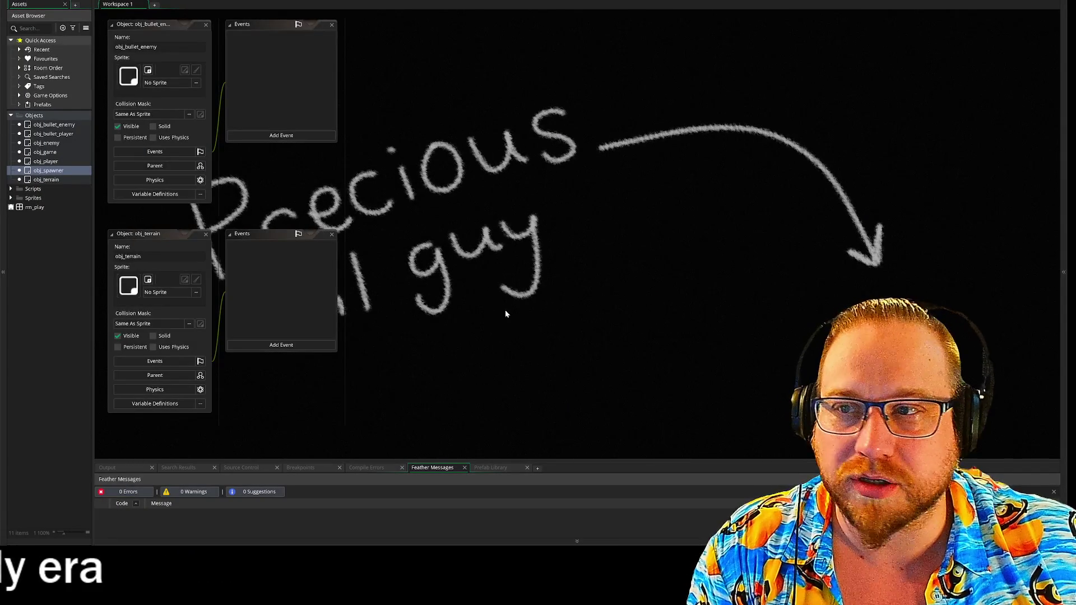
Reposition the obj_bullet_enemy and obj_terrain editors, widen the Asset Browser, and bring up the notes canvas
mouse_move(506, 314)
left_mouse_down()
mouse_move(373, 139)
mouse_move(733, 311)
mouse_move(607, 221)
mouse_move(469, 223)
left_mouse_up()
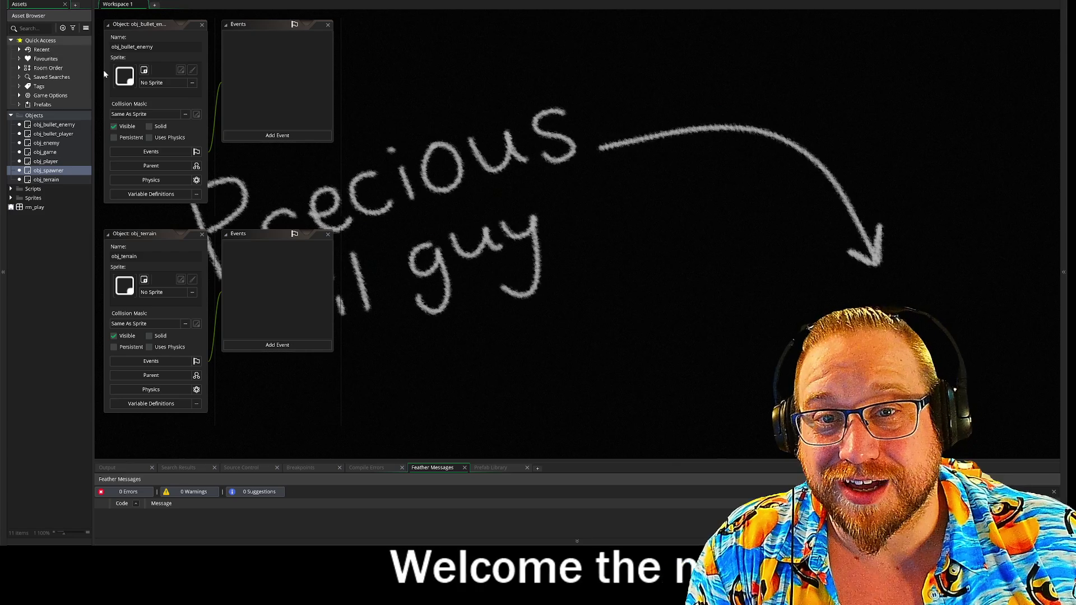
left_click_drag(464, 109, 461, 104)
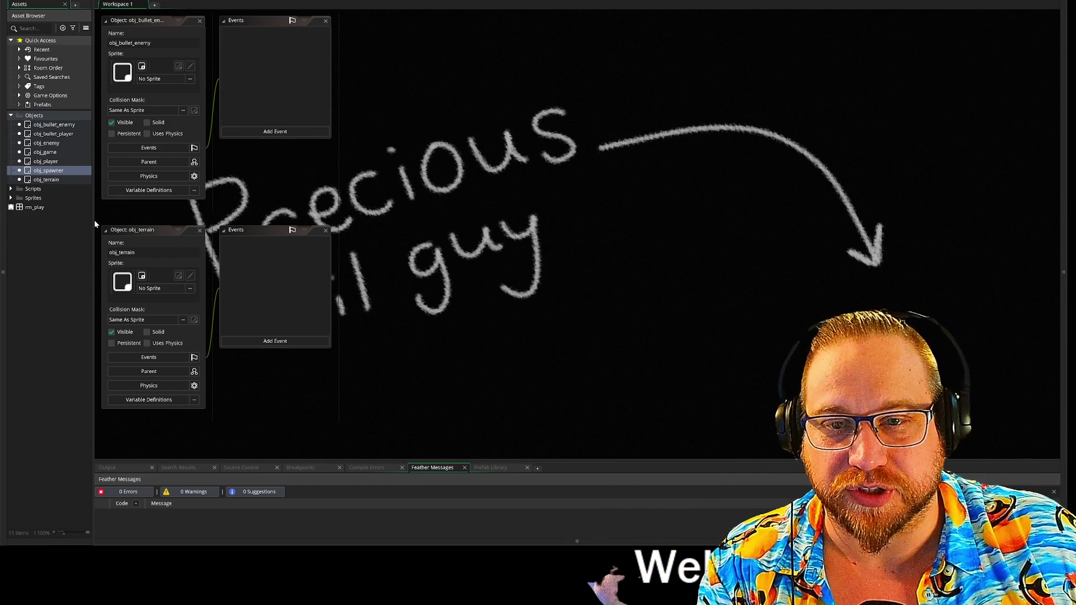
left_click_drag(94, 219, 103, 220)
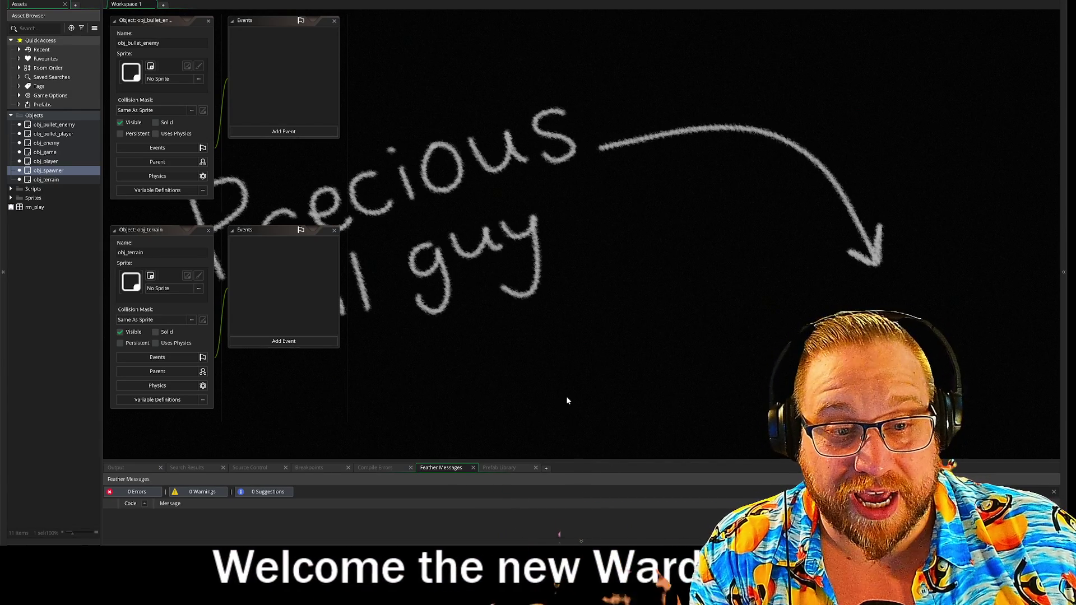
mouse_move(517, 544)
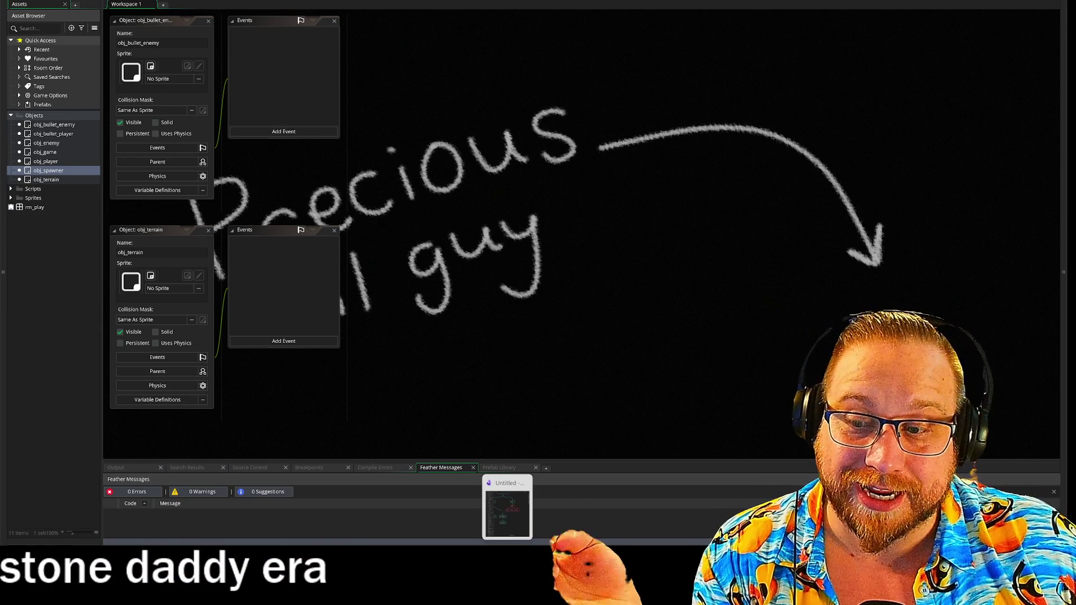
left_click(507, 510)
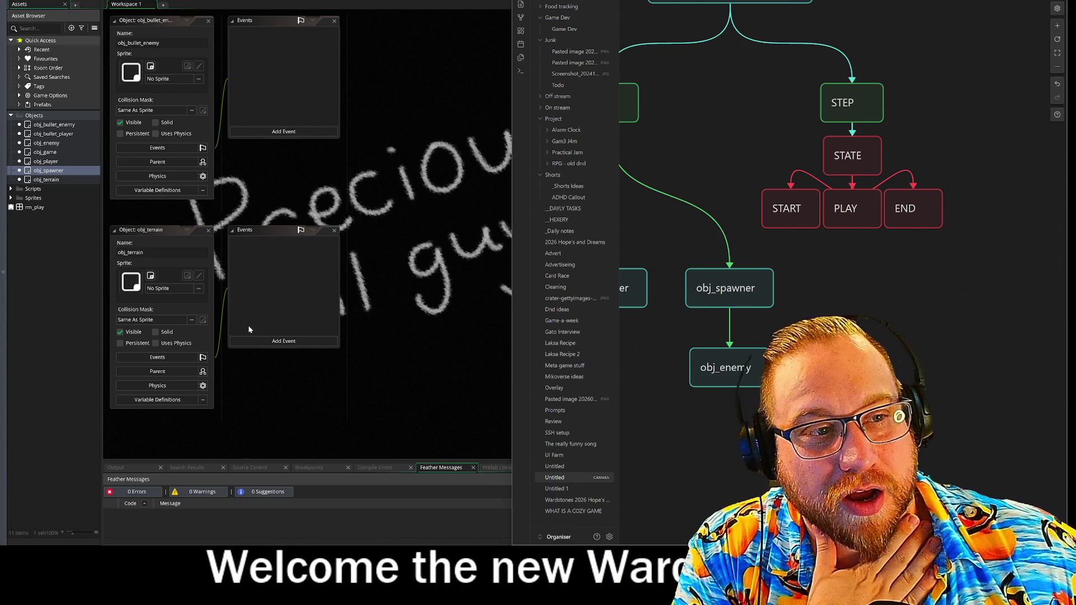
Zoom the Obsidian canvas to fit the whole obj_game flowchart, then bring up the YouTube video window
left_click_drag(873, 330, 924, 321)
scroll(925, 320, "down", 3)
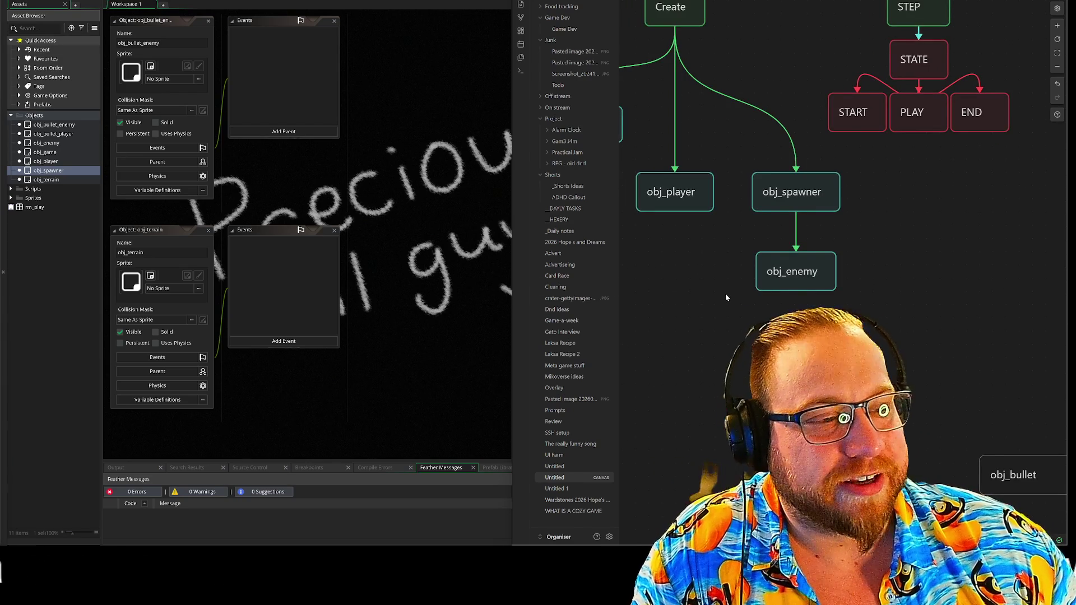
key("shift+1")
scroll(725, 294, "down", 1)
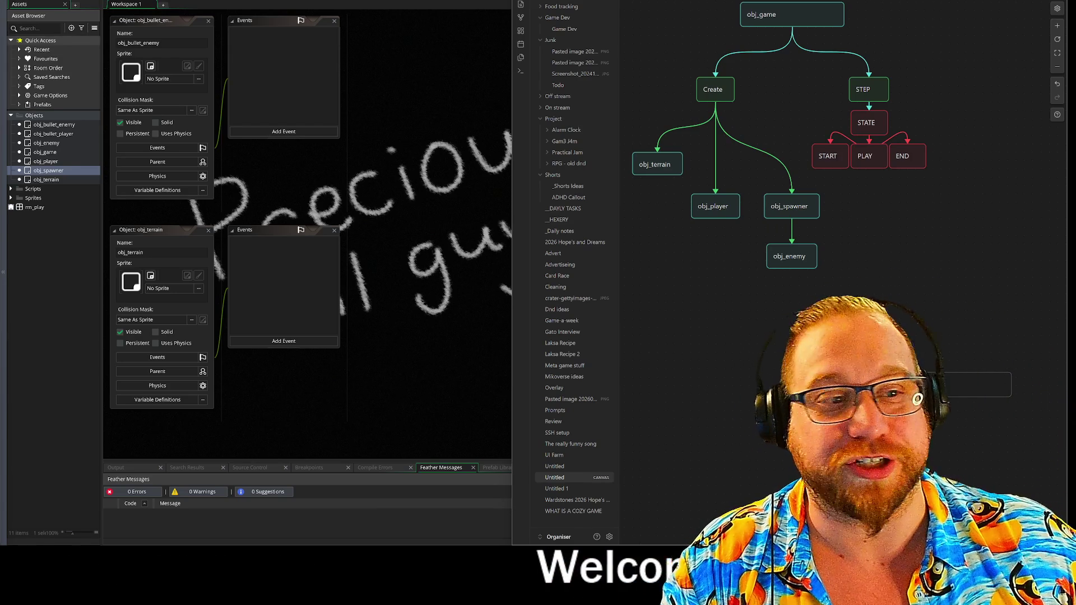
key("alt+Tab")
left_click_drag(372, 68, 288, 7)
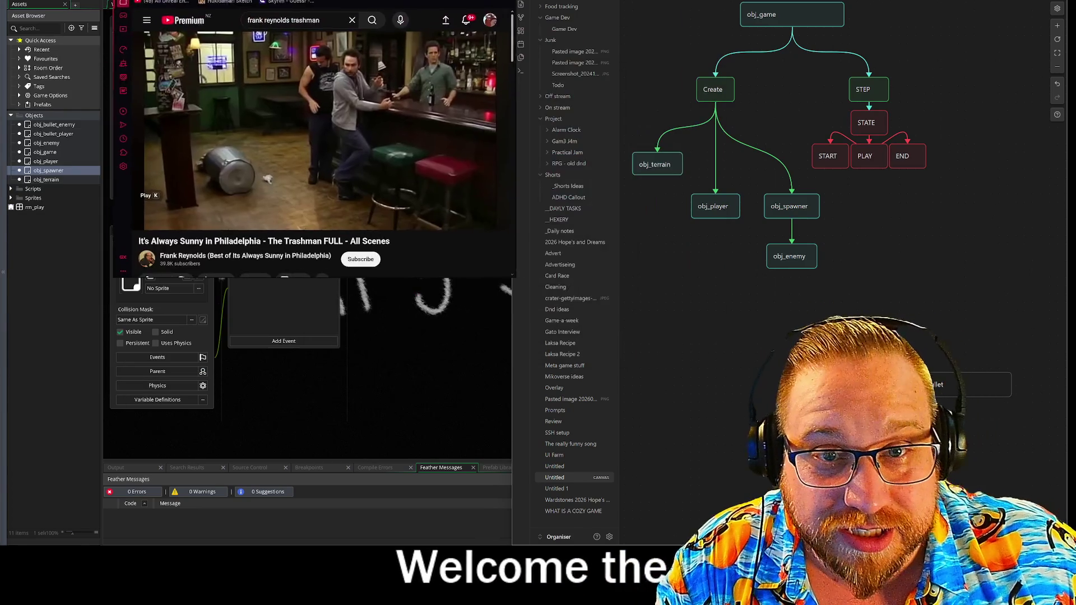
Resize the YouTube window and start the video, then select the obj_bullet card on the canvas
left_click_drag(511, 288, 458, 292)
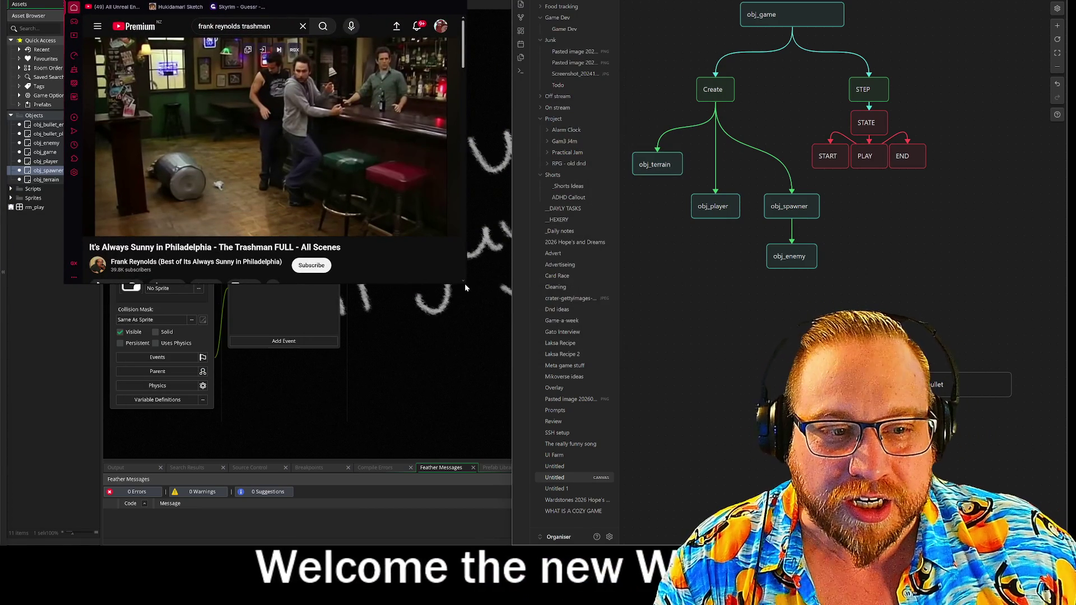
left_click_drag(465, 285, 642, 408)
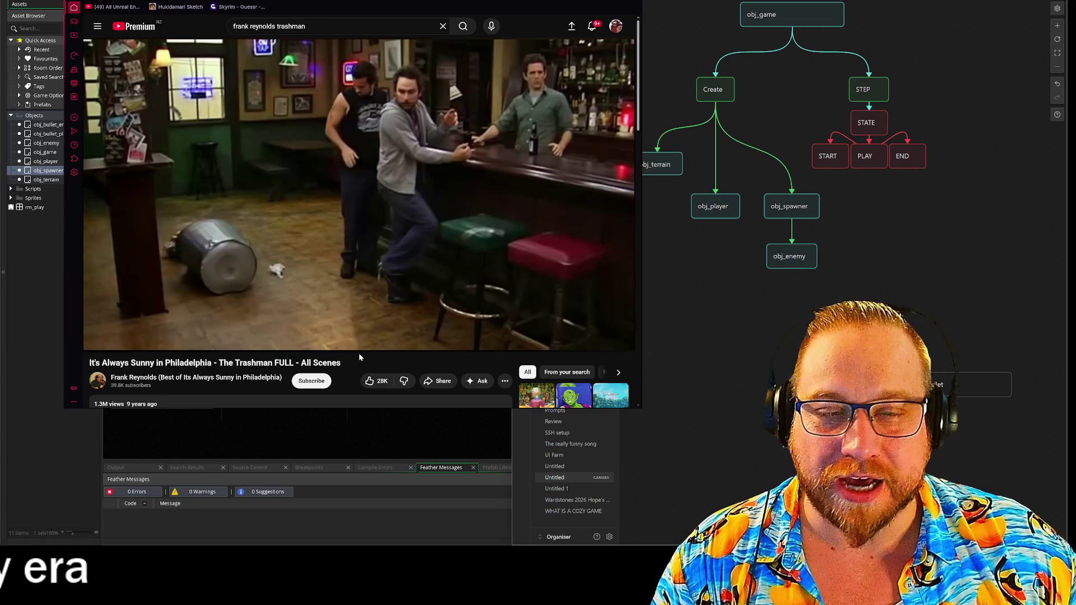
mouse_move(355, 347)
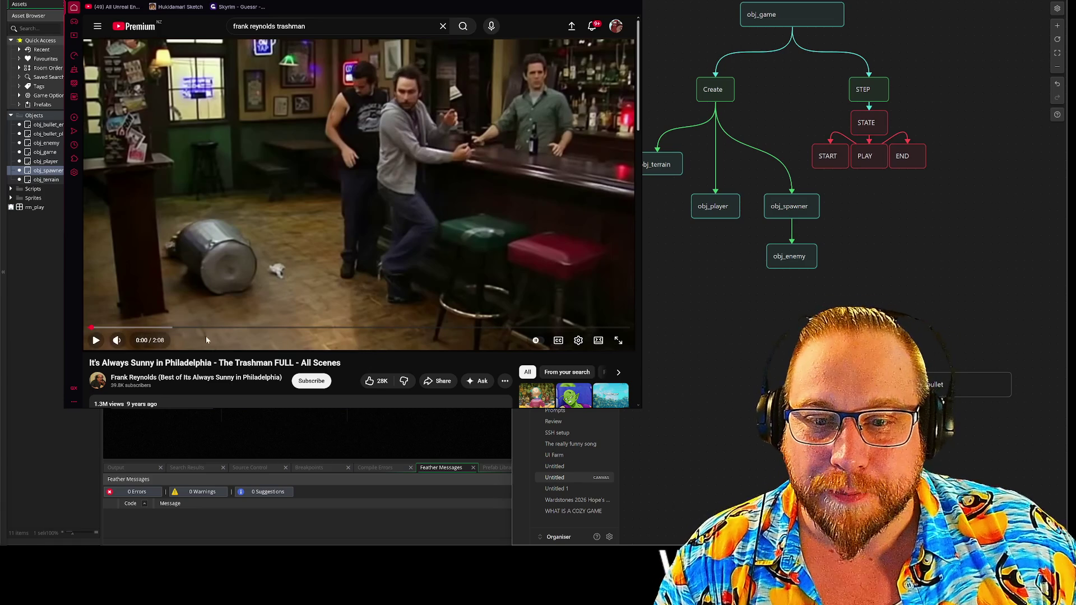
left_click(98, 342)
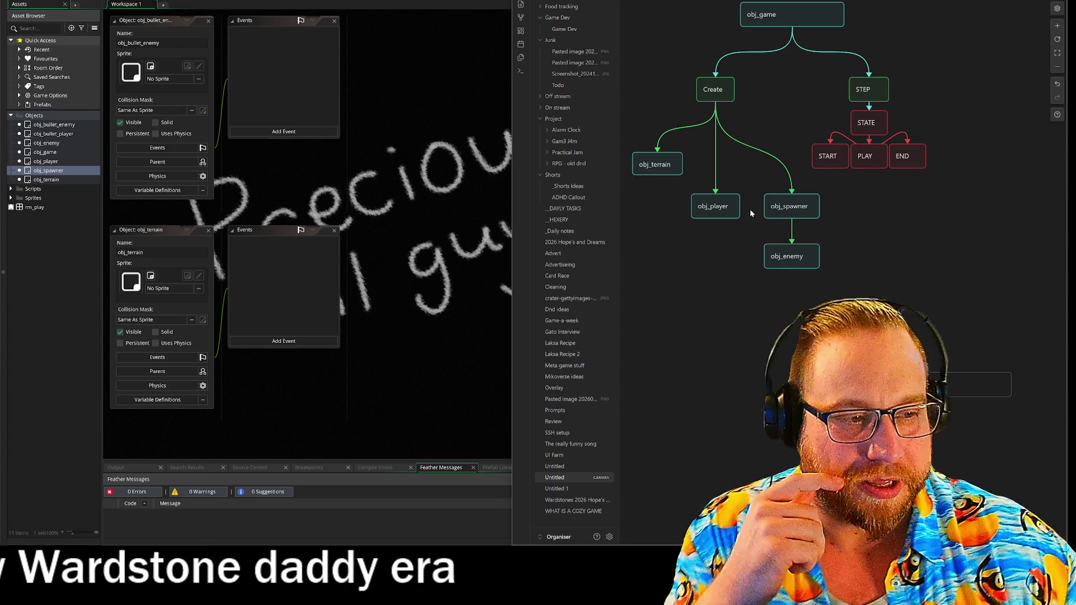
left_click(977, 385)
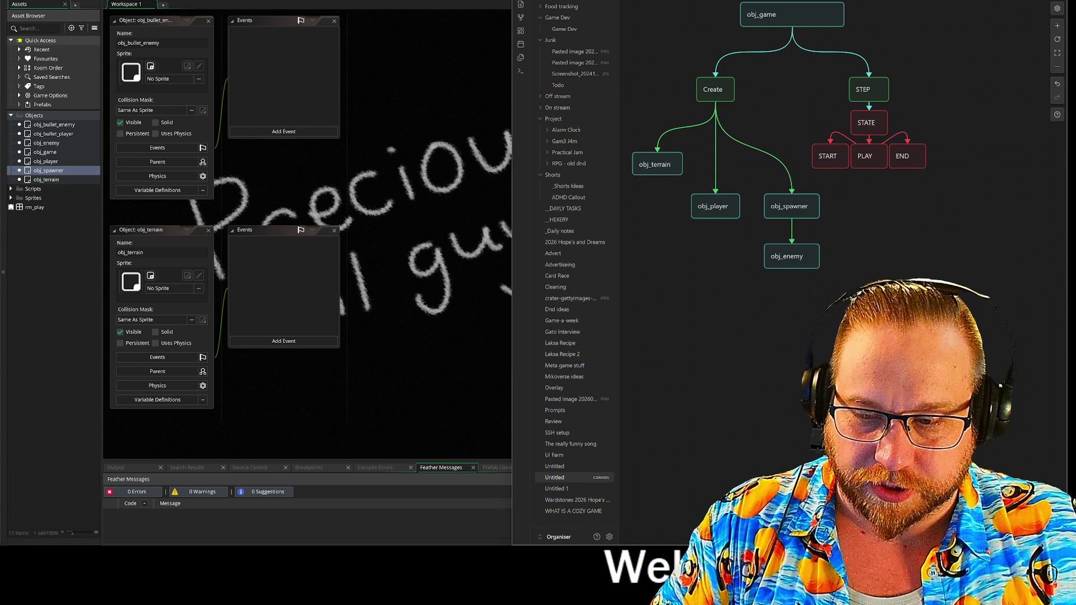
Line obj_player up with obj_enemy and place obj_bullet below obj_player
left_click_drag(691, 314, 715, 257)
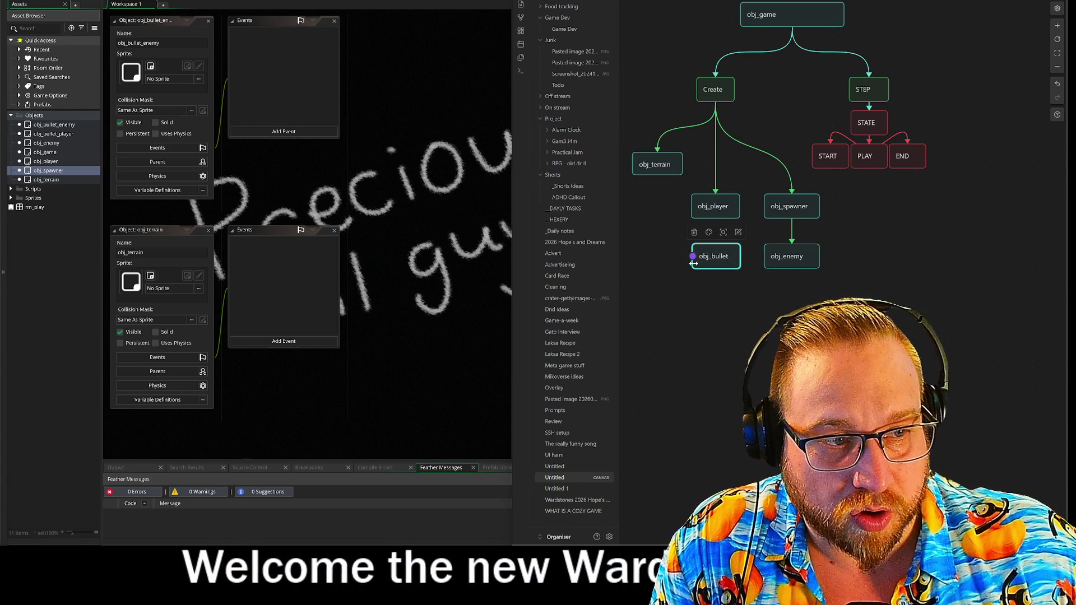
left_click(650, 232)
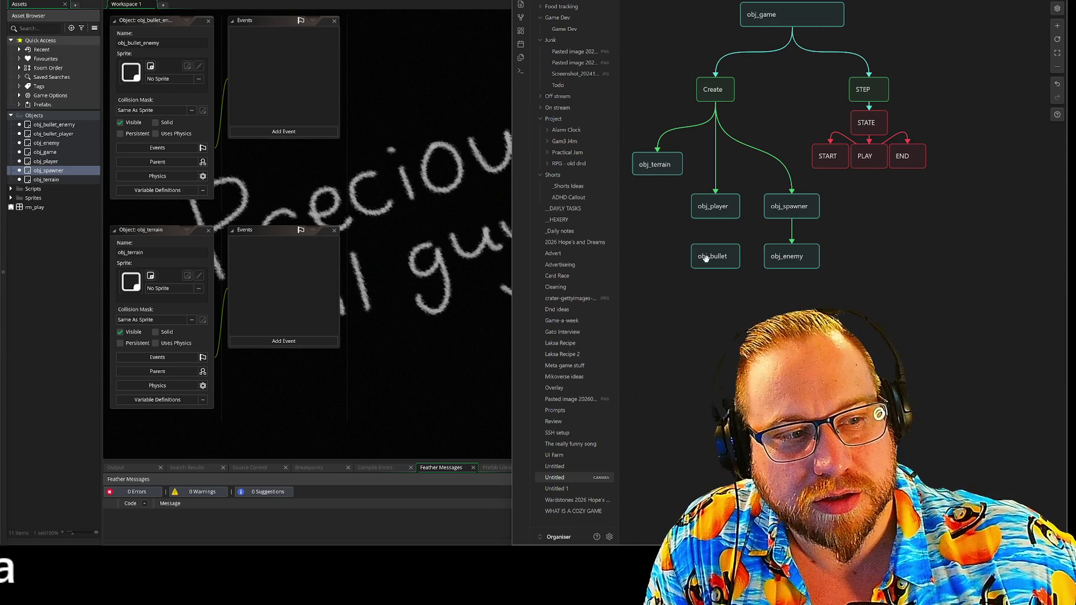
mouse_move(720, 248)
left_mouse_down()
mouse_move(685, 248)
mouse_move(891, 248)
left_mouse_up()
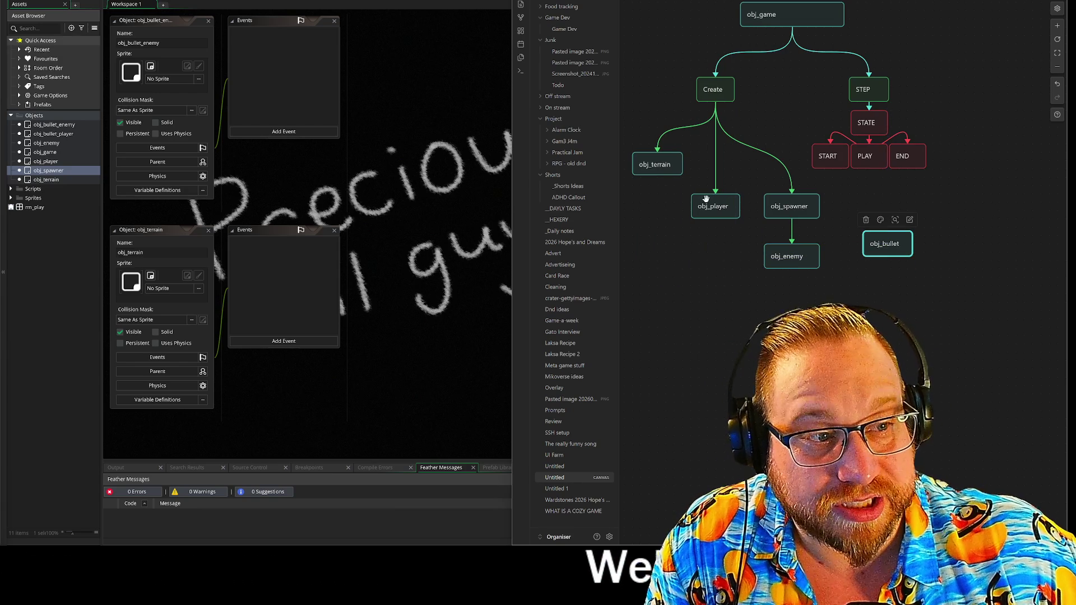
left_click_drag(711, 204, 711, 251)
left_click(863, 281)
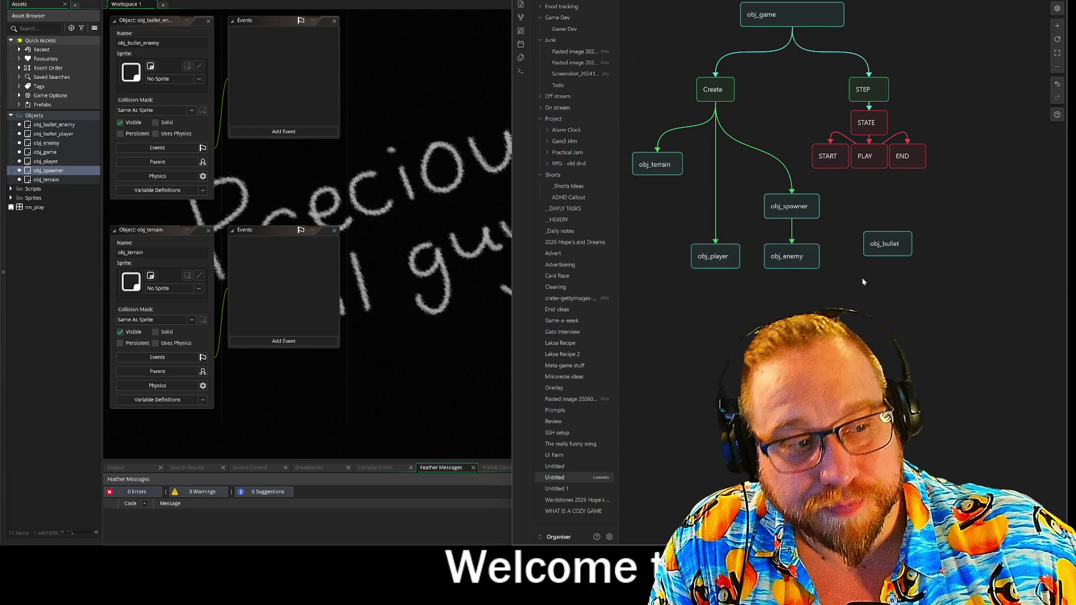
mouse_move(883, 248)
left_mouse_down()
mouse_move(747, 343)
mouse_move(761, 334)
left_mouse_up()
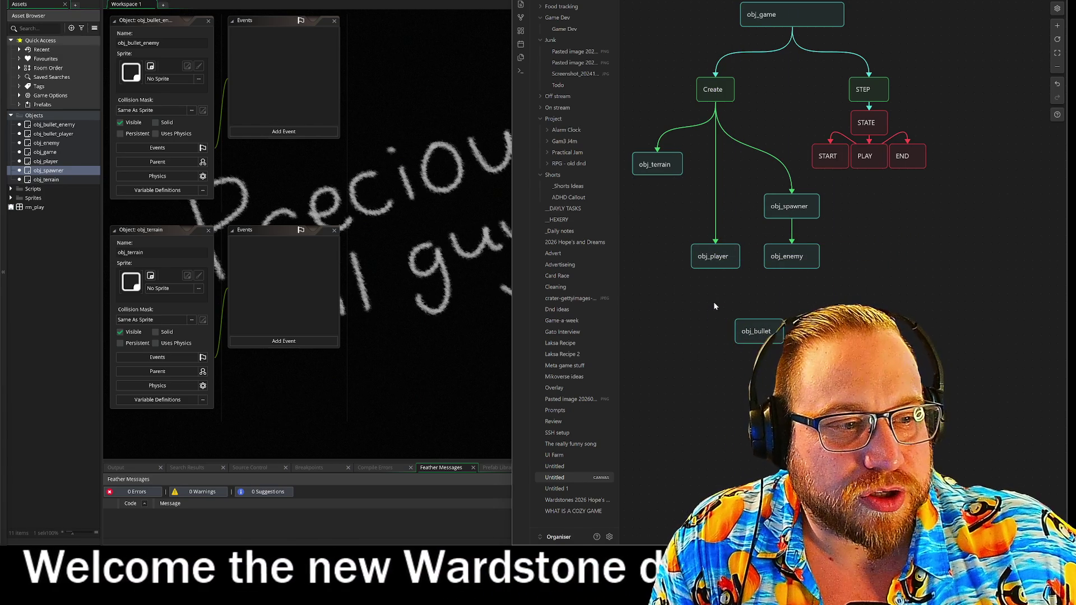
Link obj_player and obj_enemy to obj_bullet, making both arrows Bidirectional
mouse_move(715, 271)
left_mouse_down()
mouse_move(716, 320)
mouse_move(731, 331)
left_mouse_up()
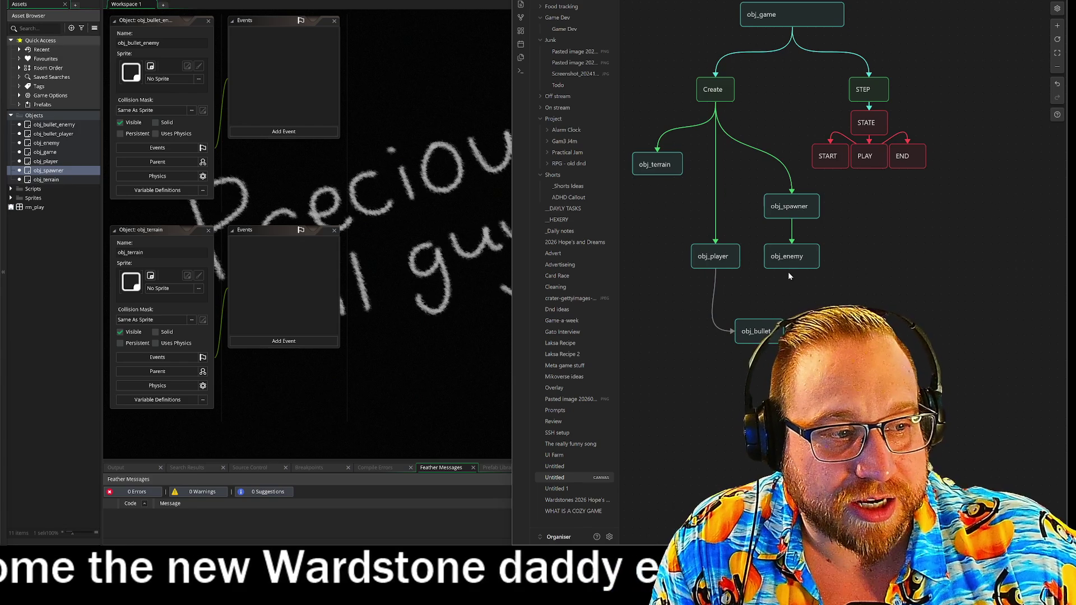
left_click_drag(795, 274, 784, 331)
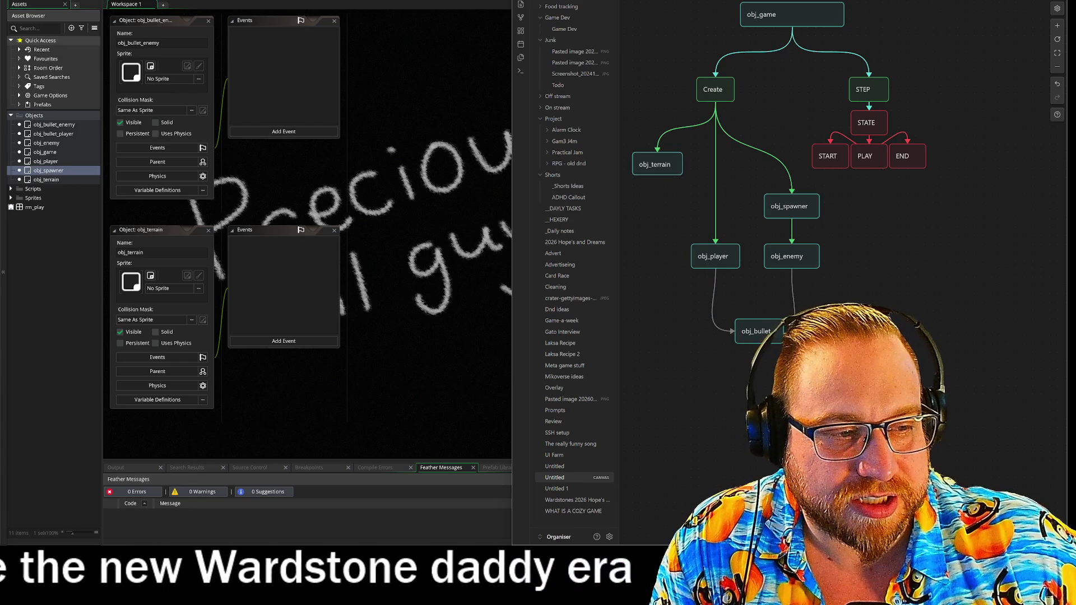
left_click(715, 321)
left_click(740, 257)
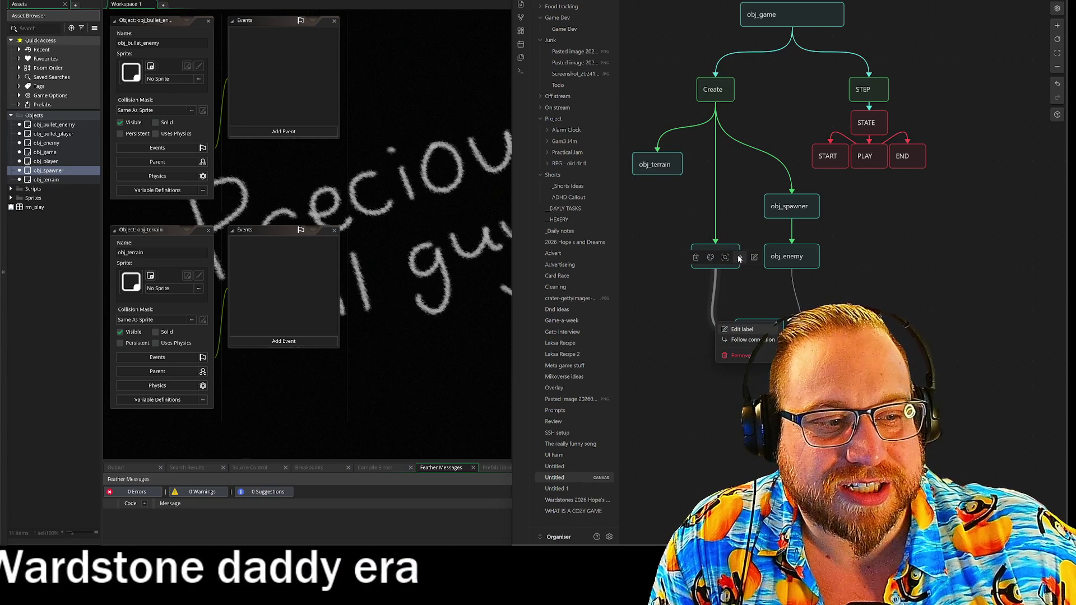
left_click(756, 293)
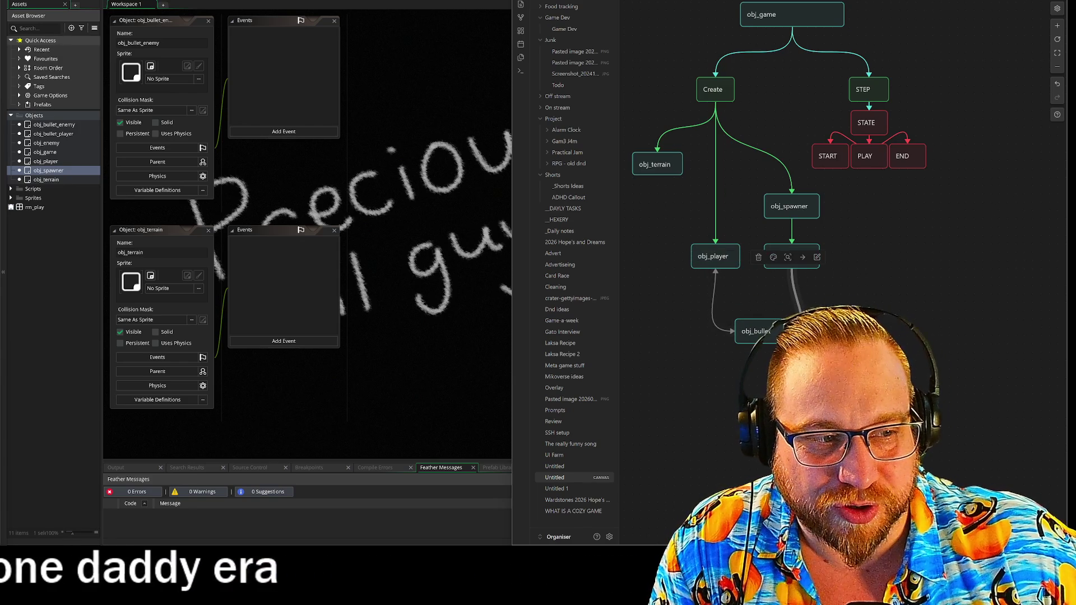
left_click(798, 287)
left_click(801, 258)
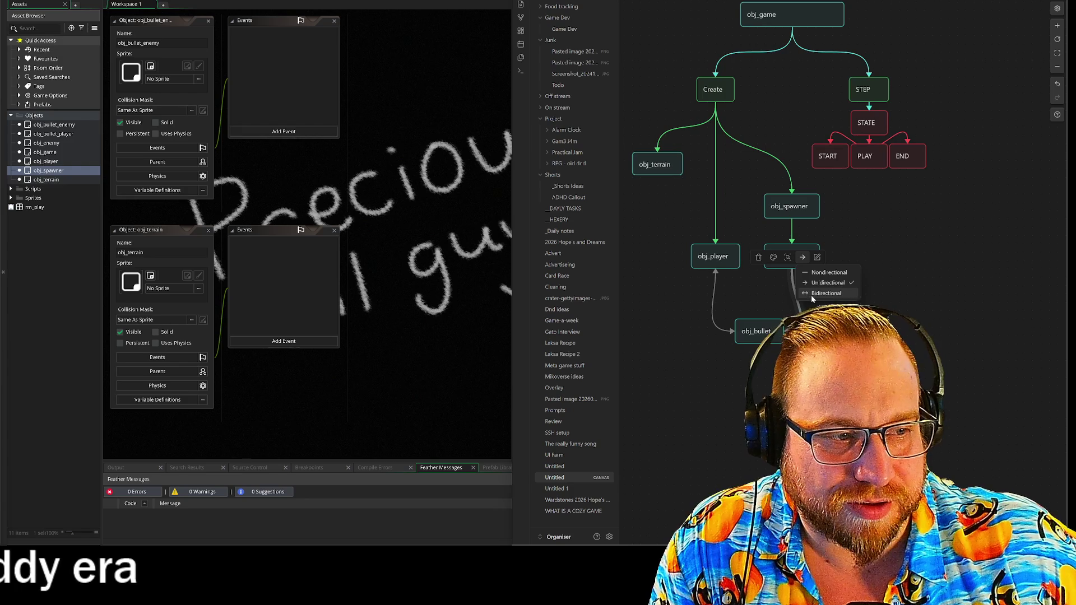
left_click(812, 295)
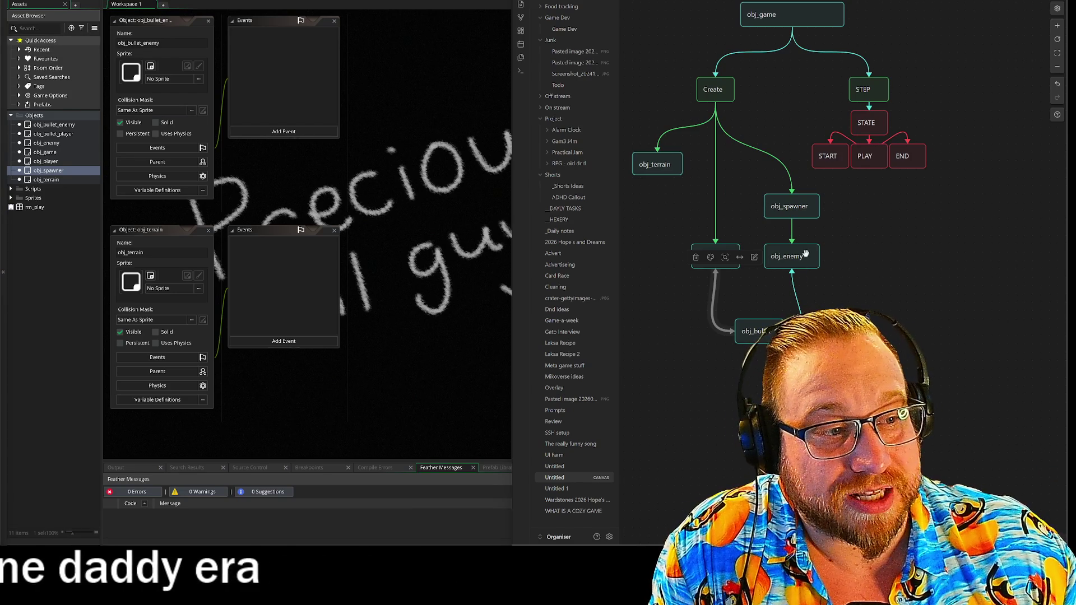
Shift obj_spawner and obj_enemy slightly right and check the link's colour options without changing them
left_click(745, 187)
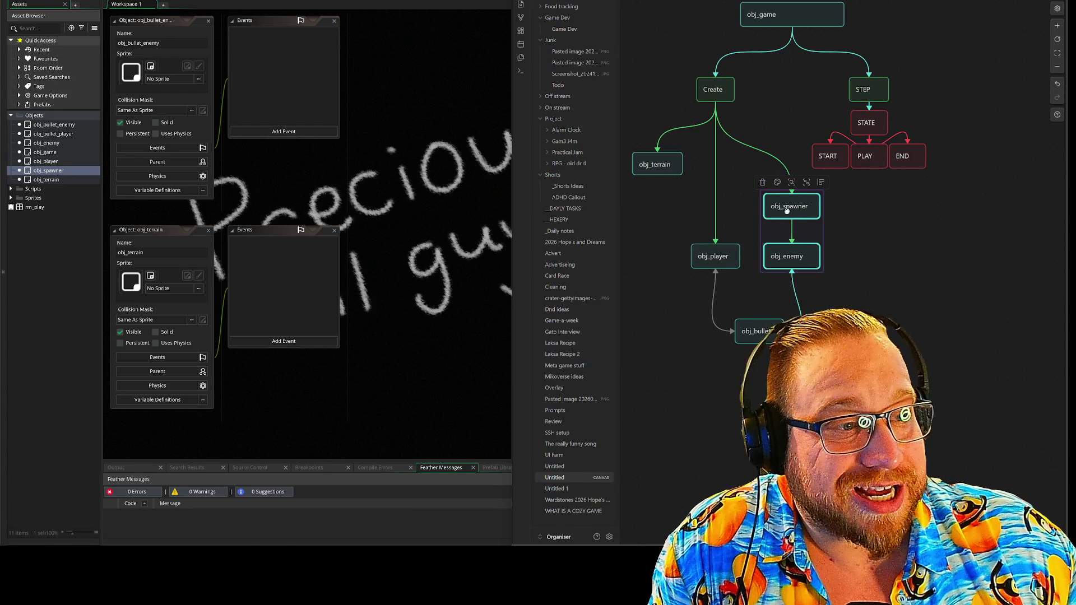
left_click_drag(787, 210, 795, 210)
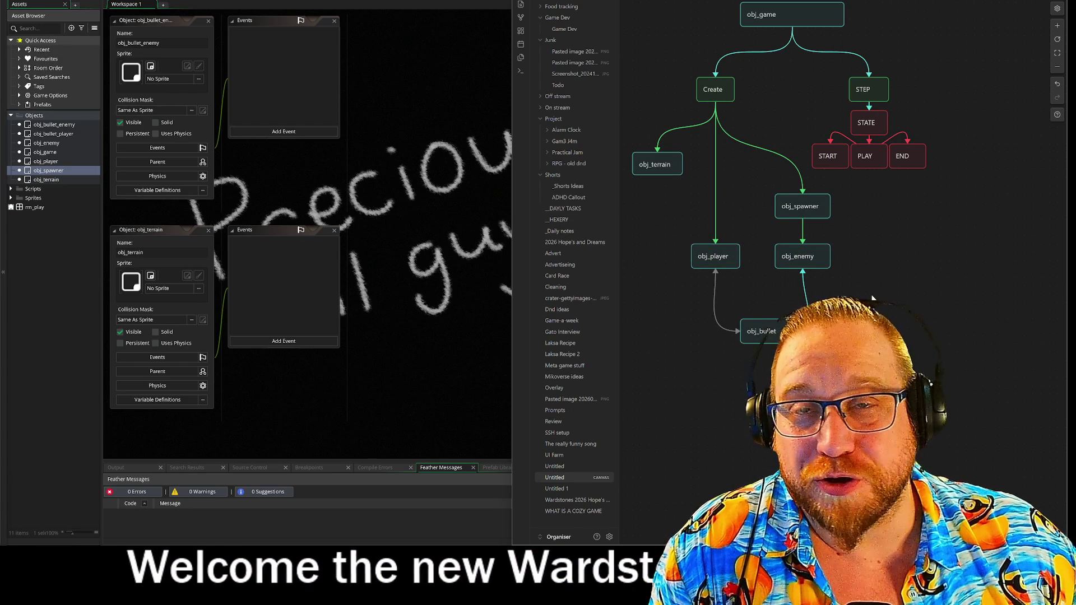
left_click(717, 317)
left_click(713, 257)
left_click(746, 276)
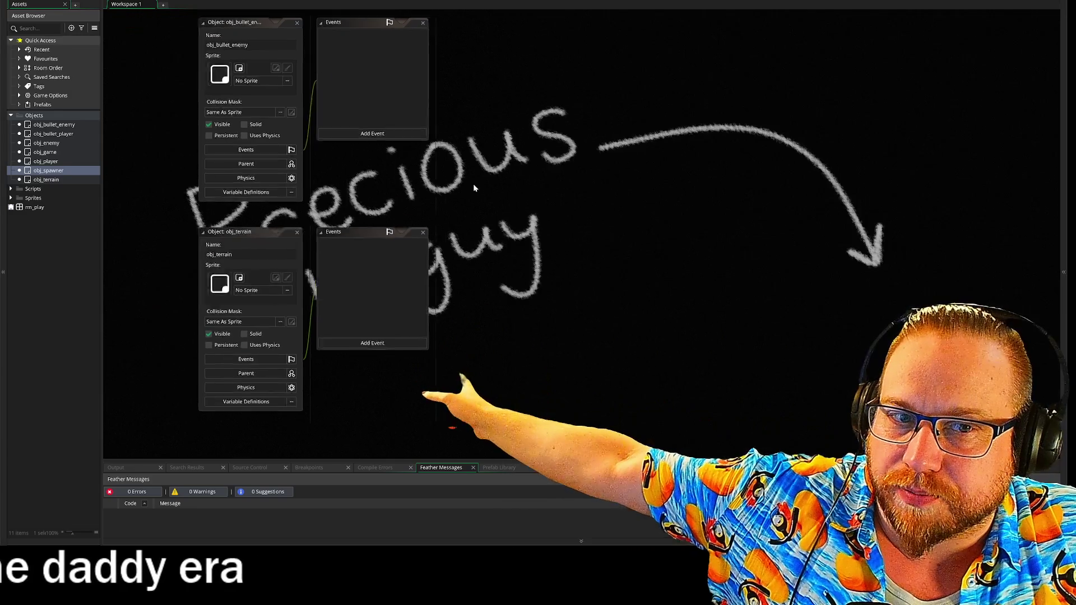
Shift the GameMaker view, return to the Obsidian canvas, and select the STEP, STATE and state cards
mouse_move(473, 188)
left_mouse_down()
mouse_move(470, 209)
mouse_move(389, 215)
left_mouse_up()
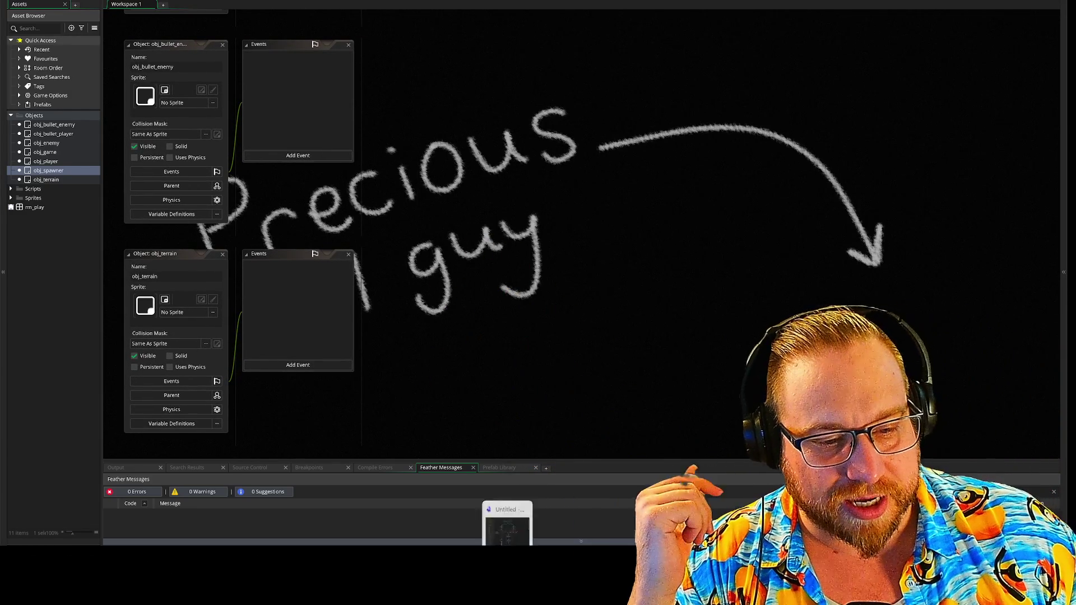
left_click(507, 532)
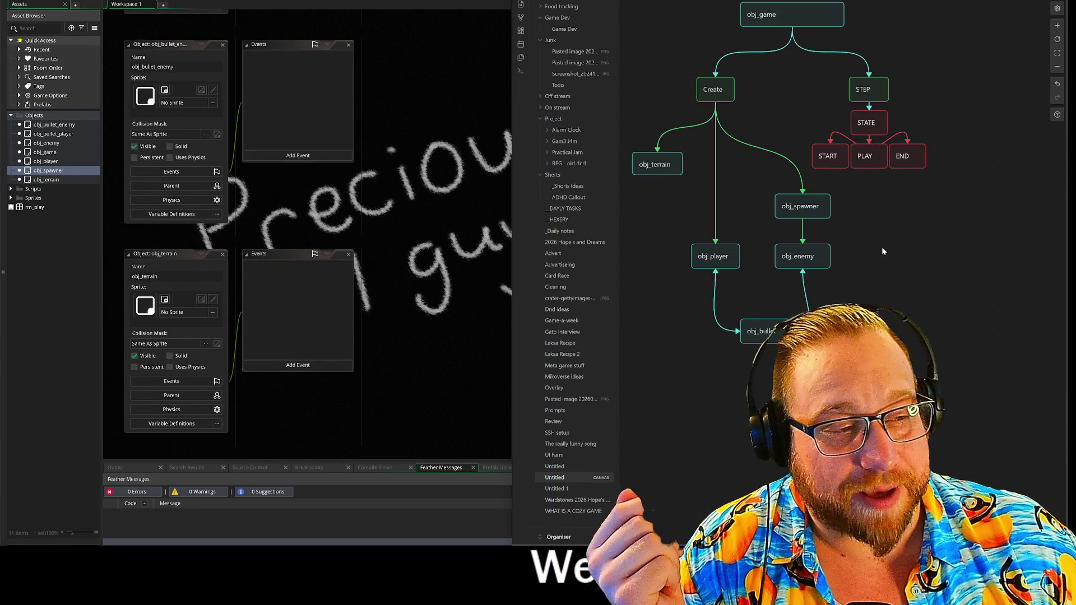
left_click_drag(876, 247, 841, 292)
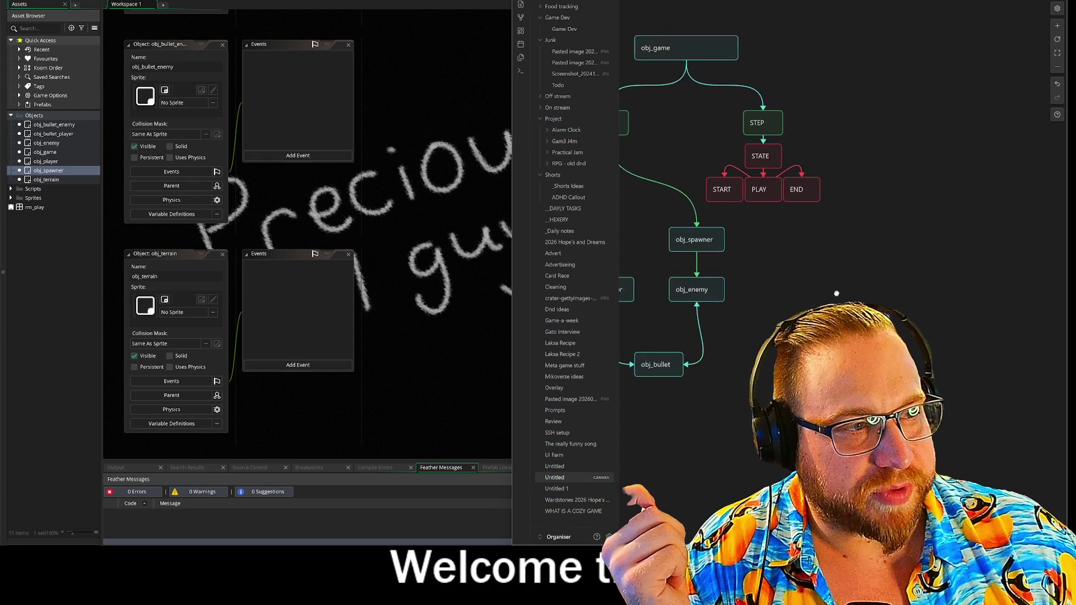
left_click_drag(703, 108, 832, 192)
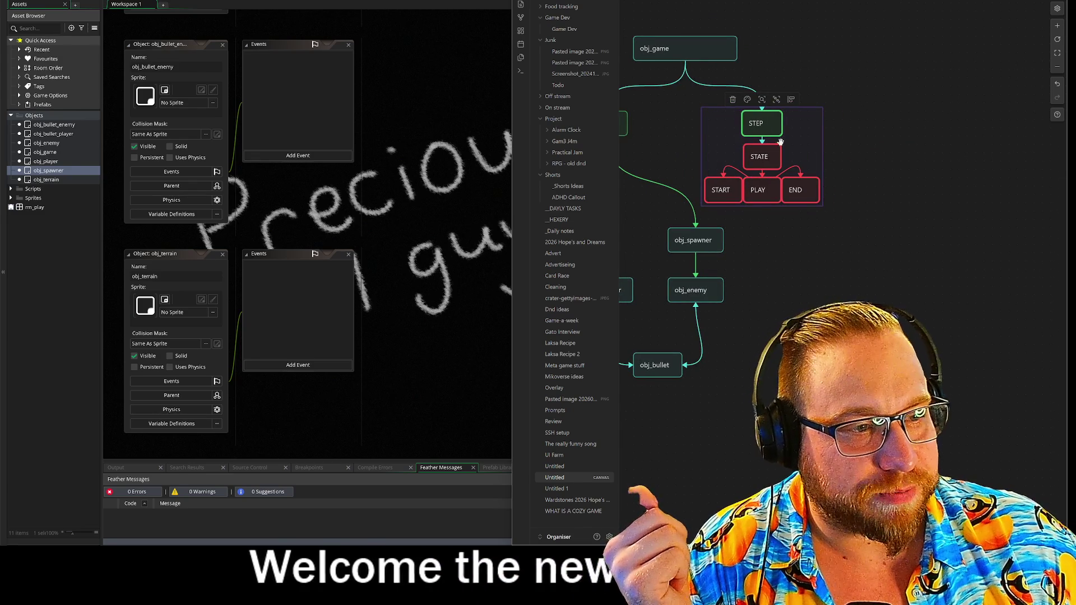
Select the spawner, player, enemy and bullet cards and drag them lower on the canvas
key("Escape")
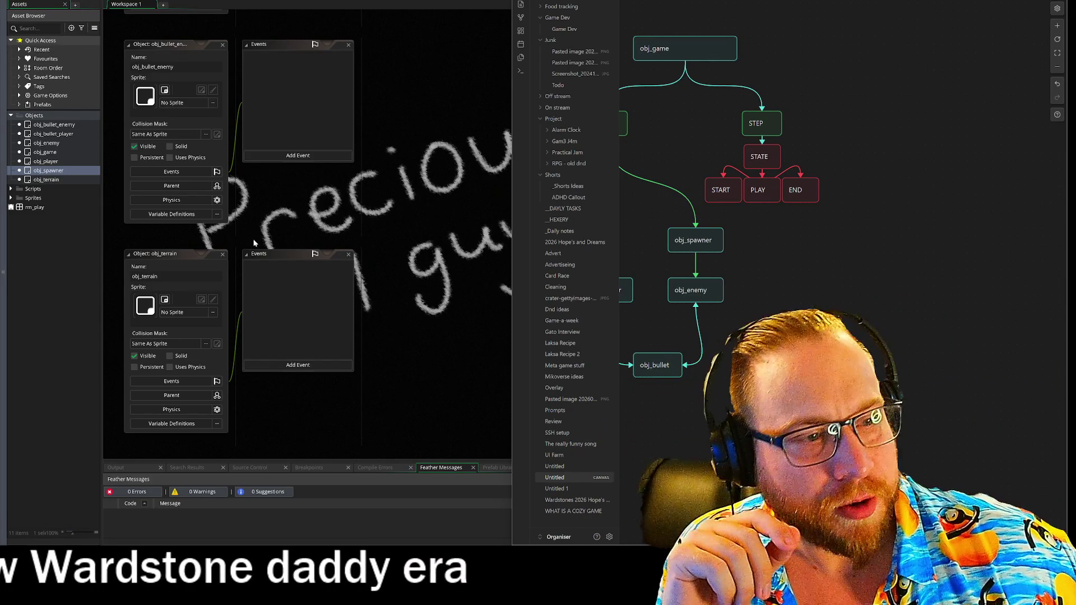
left_click_drag(785, 285, 925, 281)
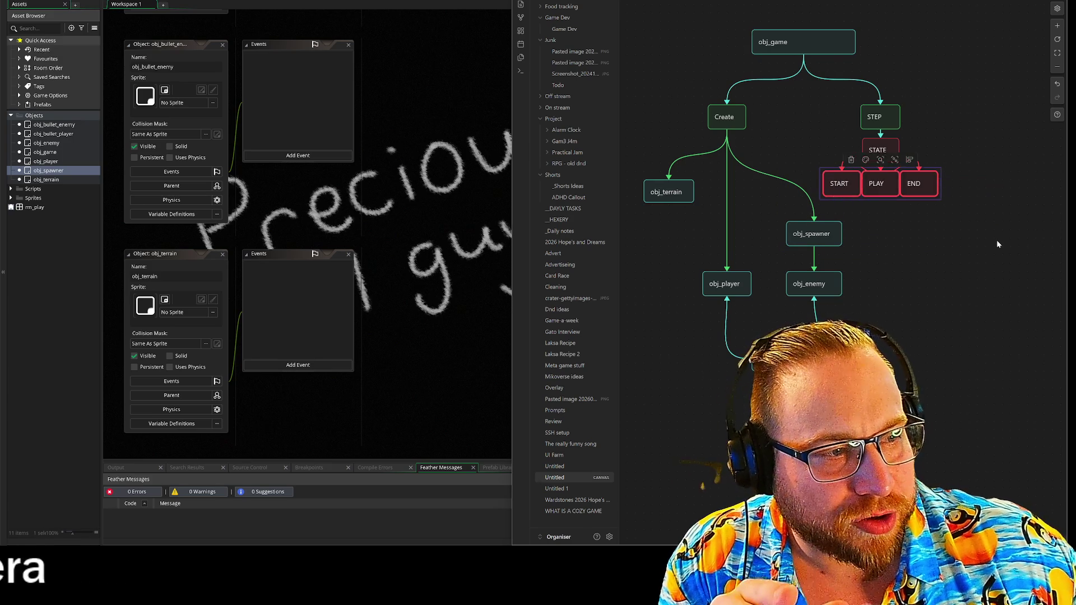
mouse_move(933, 271)
left_mouse_down()
mouse_move(880, 207)
mouse_move(942, 201)
left_mouse_up()
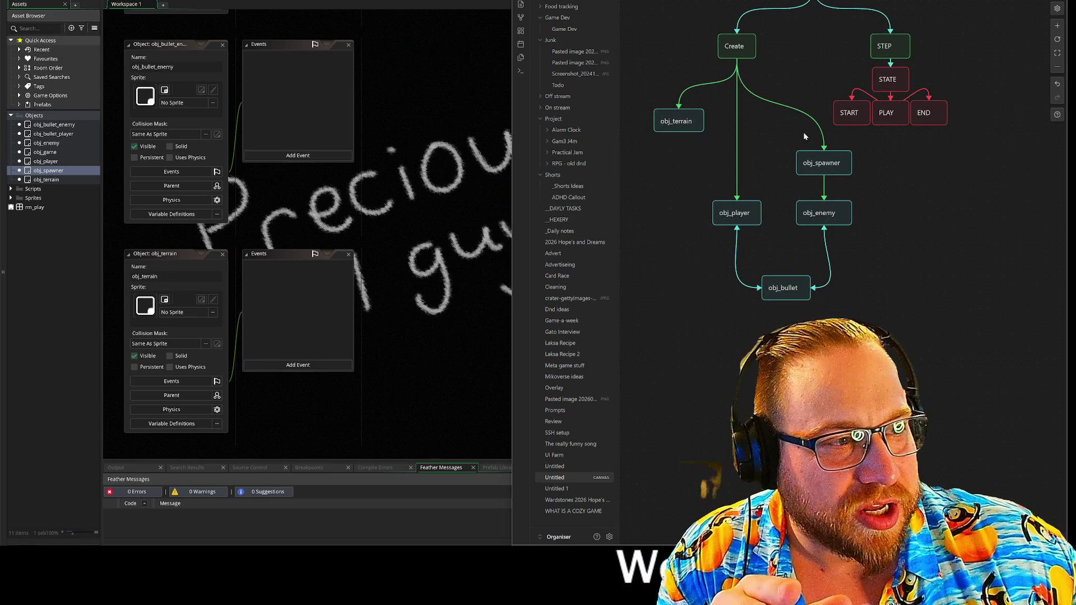
left_click_drag(948, 156, 950, 194)
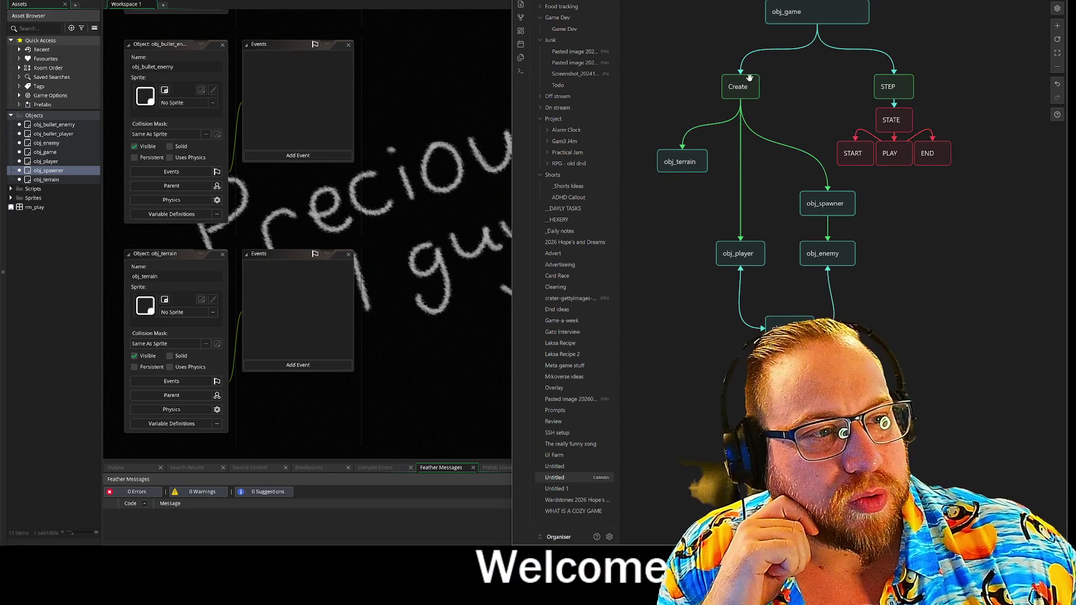
left_click_drag(792, 95, 788, 107)
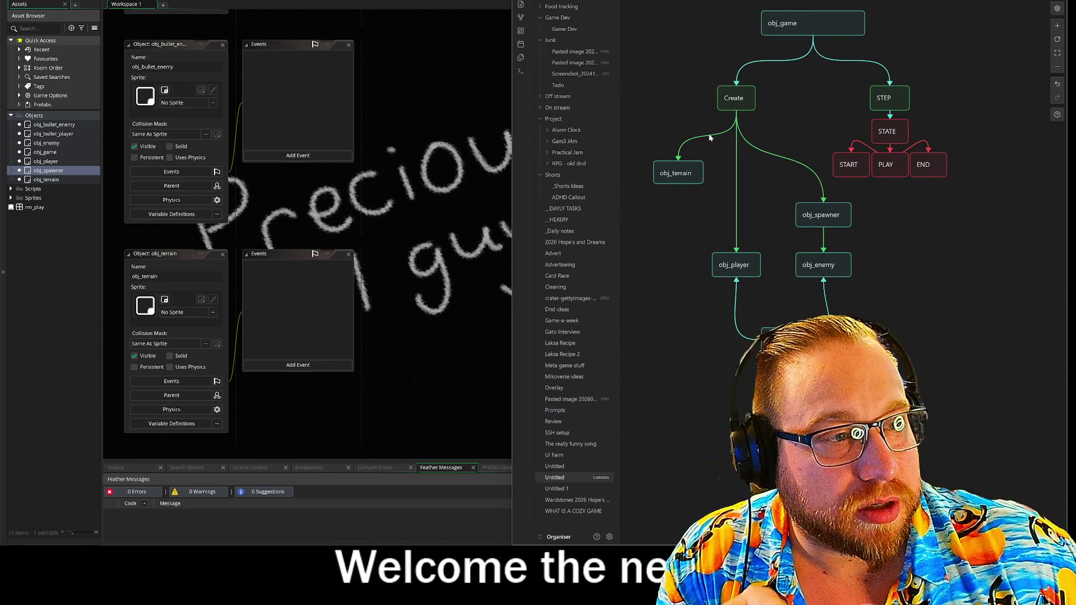
mouse_move(944, 291)
left_mouse_down()
mouse_move(921, 276)
mouse_move(926, 330)
left_mouse_up()
left_click_drag(701, 224, 858, 408)
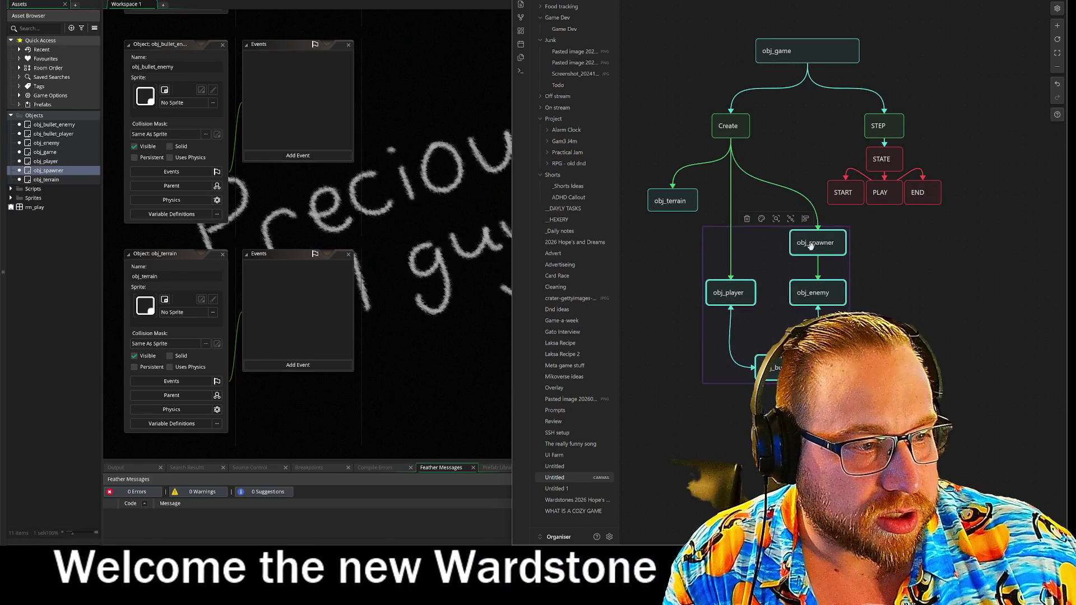
left_click_drag(818, 242, 817, 342)
left_click_drag(959, 348, 915, 248)
mouse_move(862, 192)
left_mouse_down()
mouse_move(851, 180)
mouse_move(873, 176)
left_mouse_up()
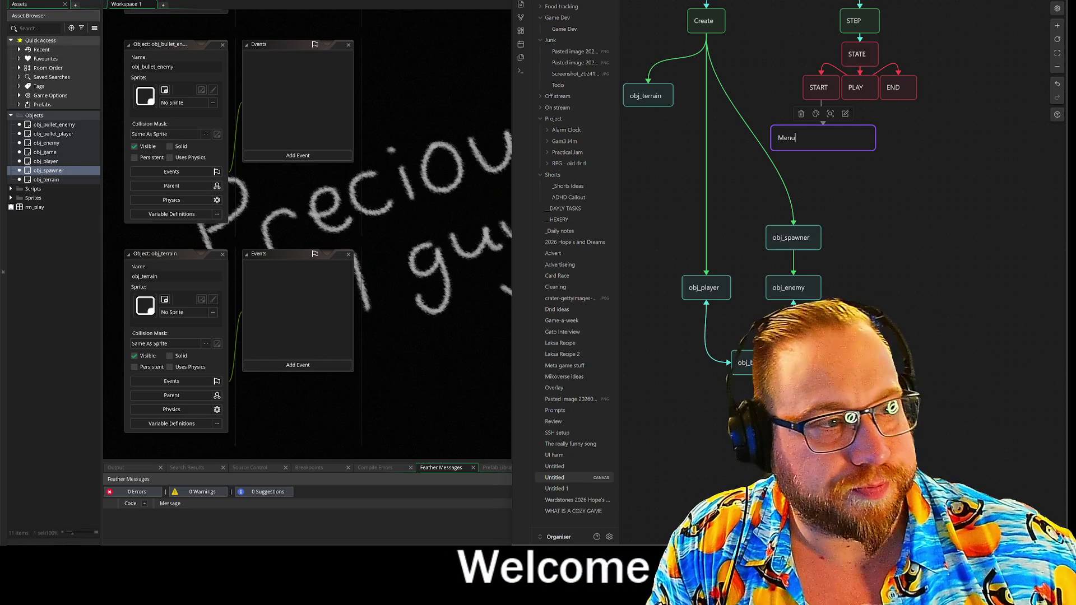
Narrow the Menu card, colour it and its link red, and move it up under START
left_click_drag(874, 145, 822, 146)
left_click(821, 116, "shift")
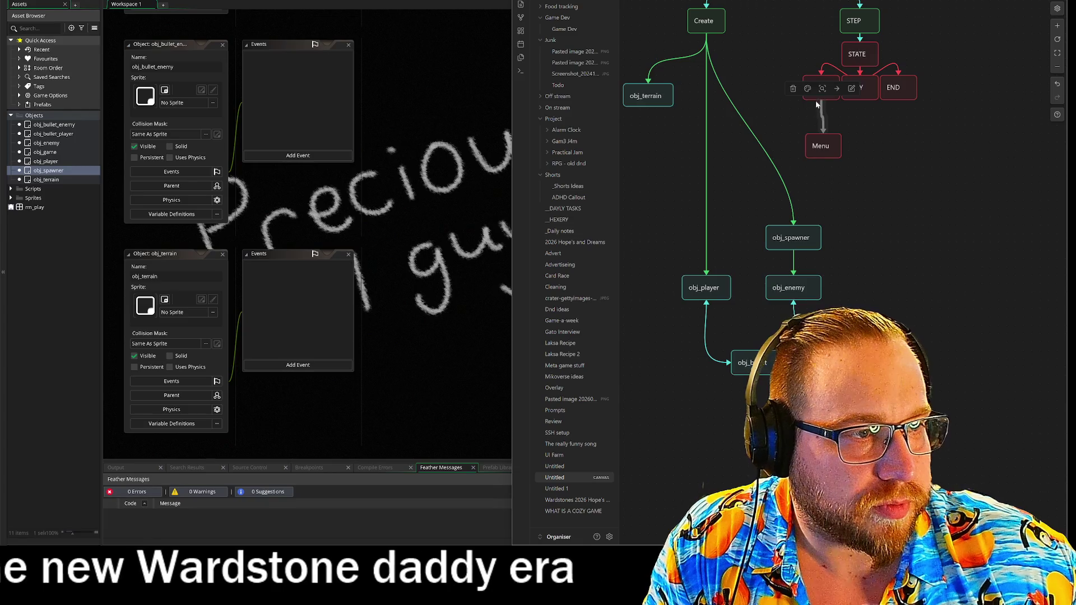
left_click(807, 88)
left_click(792, 104)
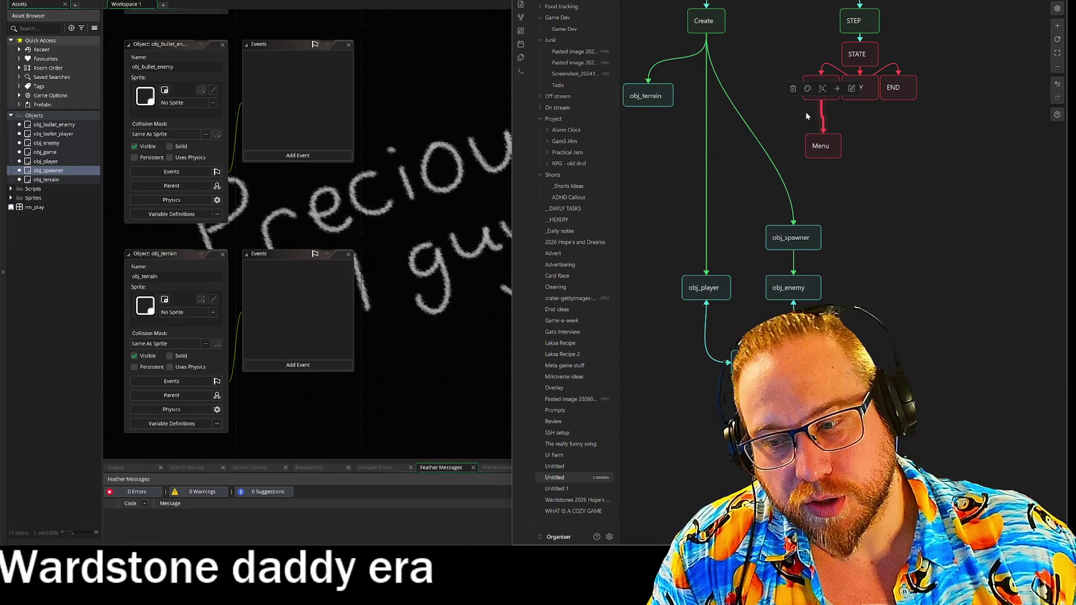
left_click(822, 146)
left_click_drag(821, 145, 818, 138)
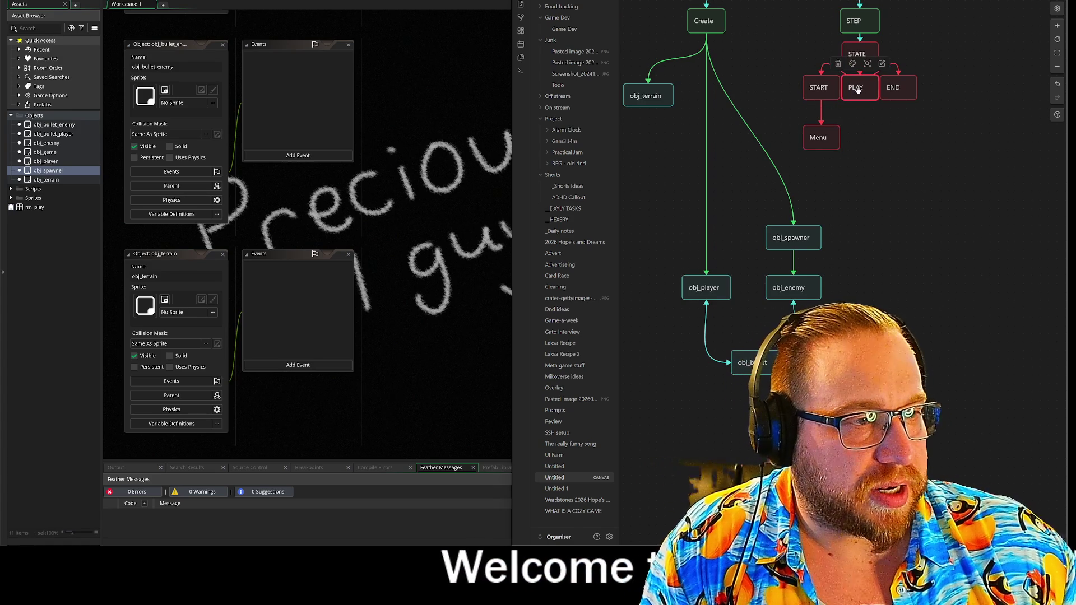
Connect PLAY down to obj_player and make that connection red
left_click_drag(860, 101, 710, 270)
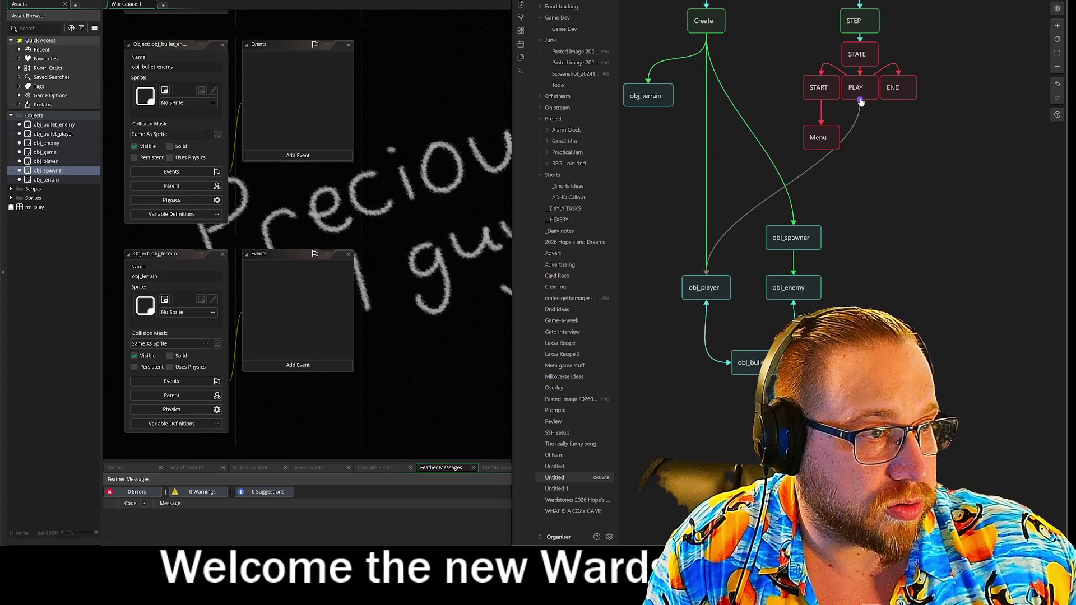
left_click_drag(860, 101, 860, 203)
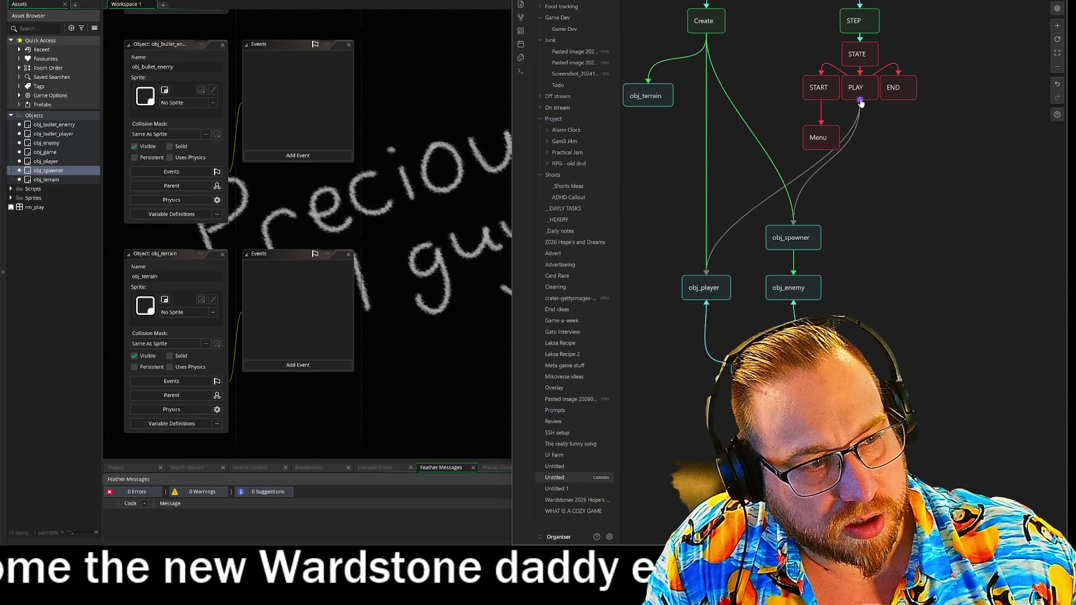
left_click(745, 218)
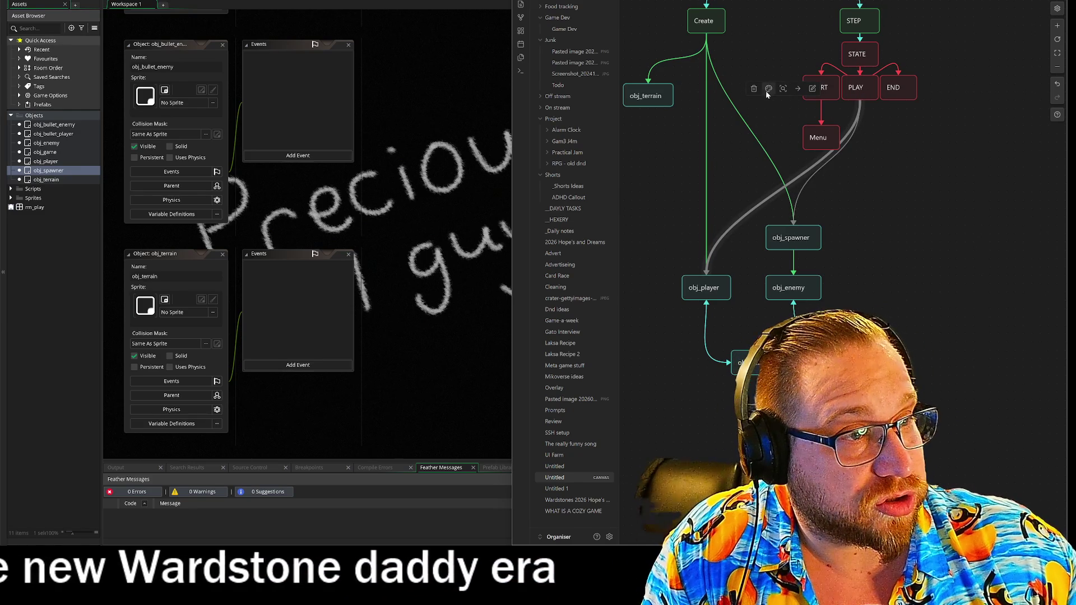
left_click(769, 89)
left_click(754, 108)
left_click(804, 187)
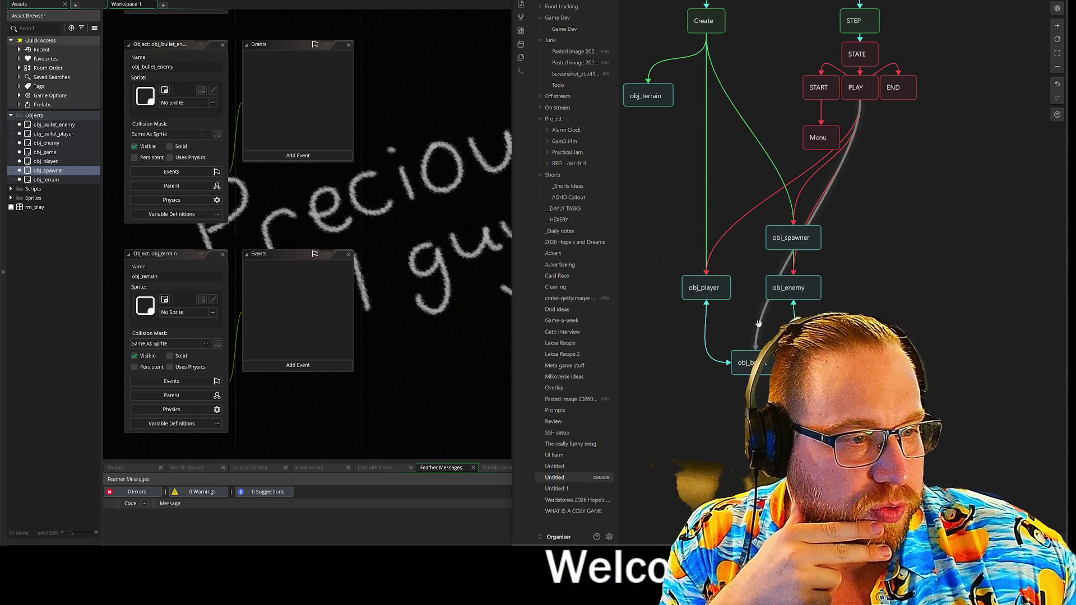
left_click(793, 89)
Link END to the Menu node with a red connection
left_click(890, 224)
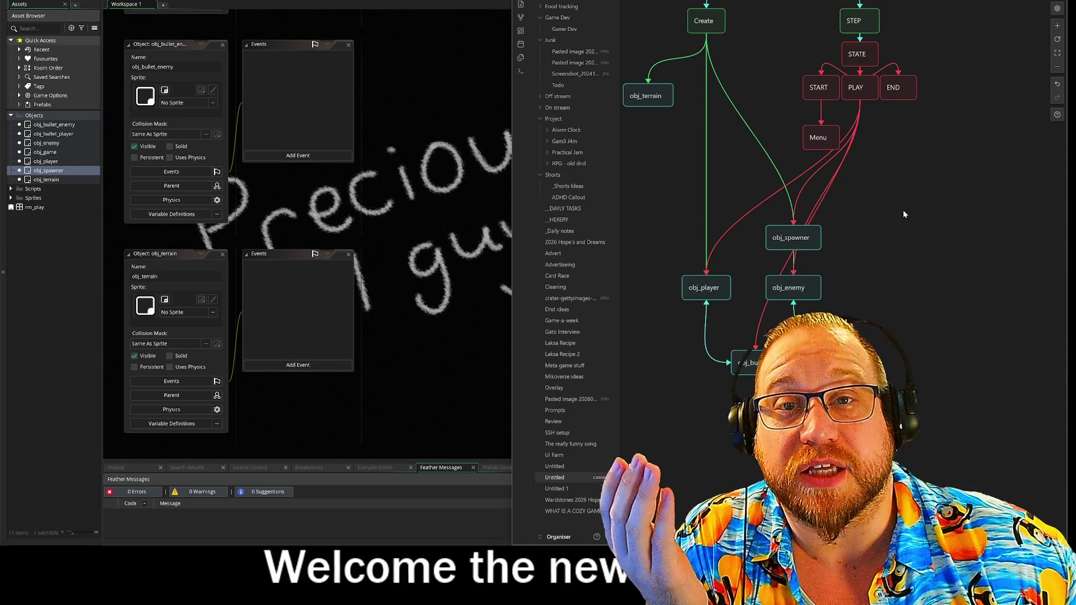
left_click(898, 87)
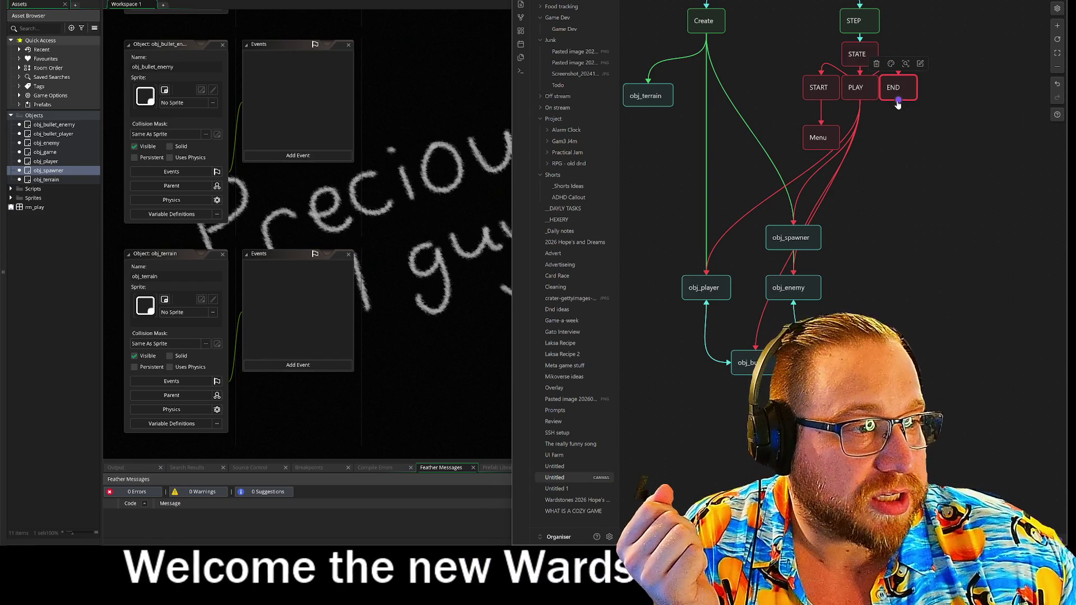
mouse_move(823, 138)
left_mouse_down()
mouse_move(861, 176)
mouse_move(863, 213)
left_mouse_up()
left_click_drag(898, 101, 862, 200)
left_click(874, 168)
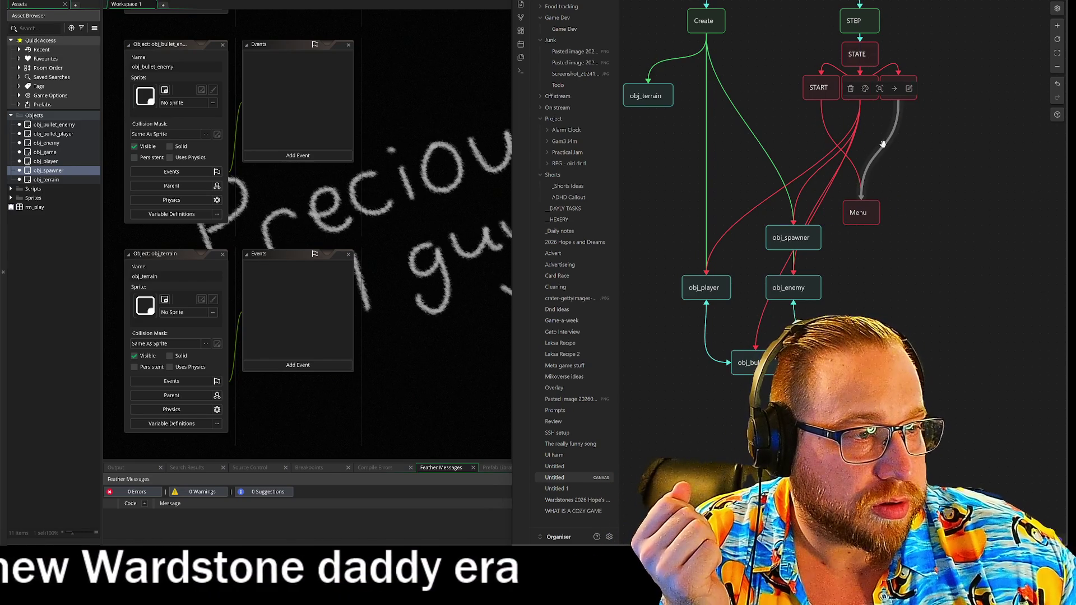
left_click(865, 88)
left_click(850, 107)
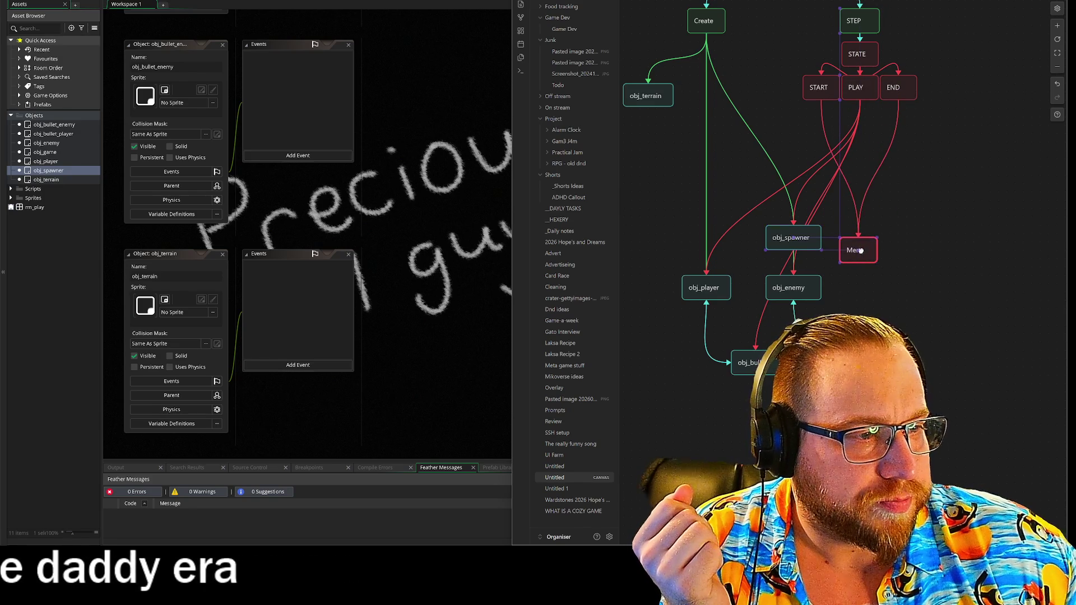
left_click(941, 192)
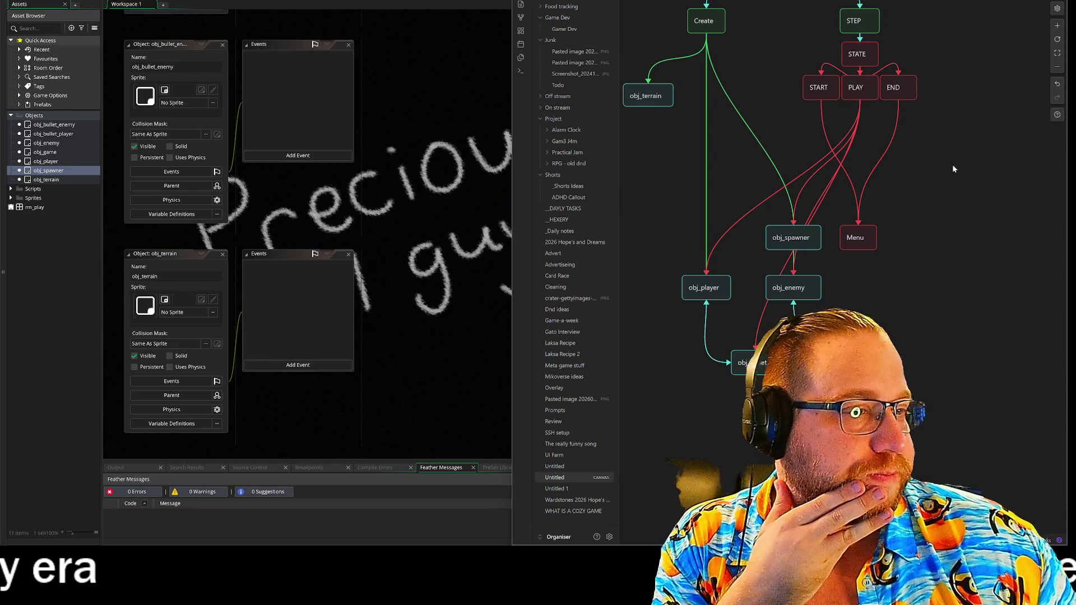
Realign PLAY, Menu, START and END so PLAY lines up with START
left_click_drag(859, 99, 859, 112)
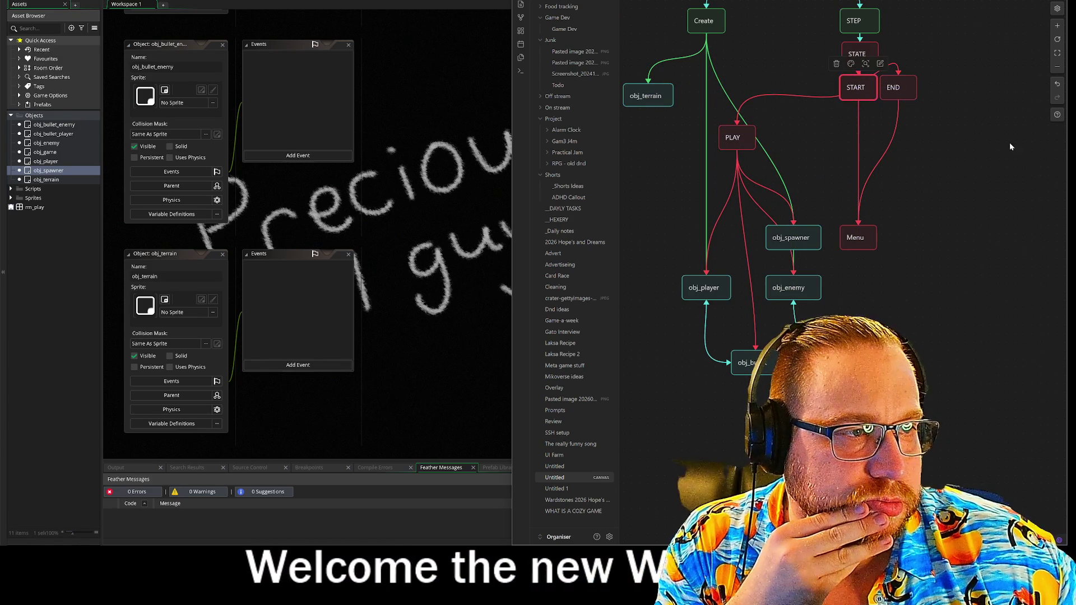
left_click_drag(858, 241, 881, 242)
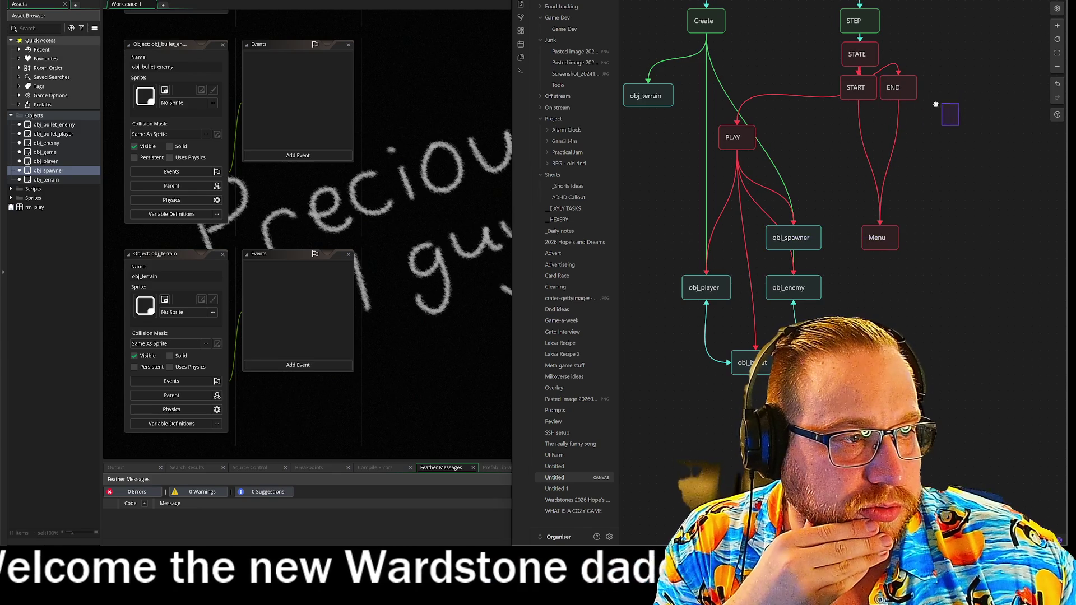
left_click(955, 122)
mouse_move(954, 117)
left_mouse_down()
mouse_move(838, 74)
mouse_move(856, 137)
left_mouse_up()
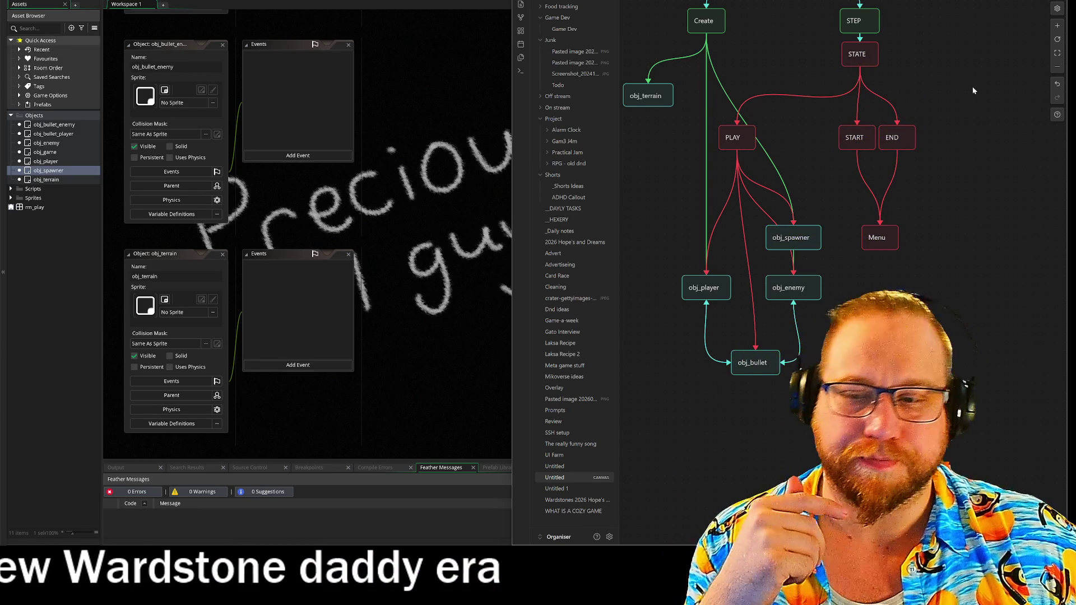
left_click_drag(728, 139, 732, 151)
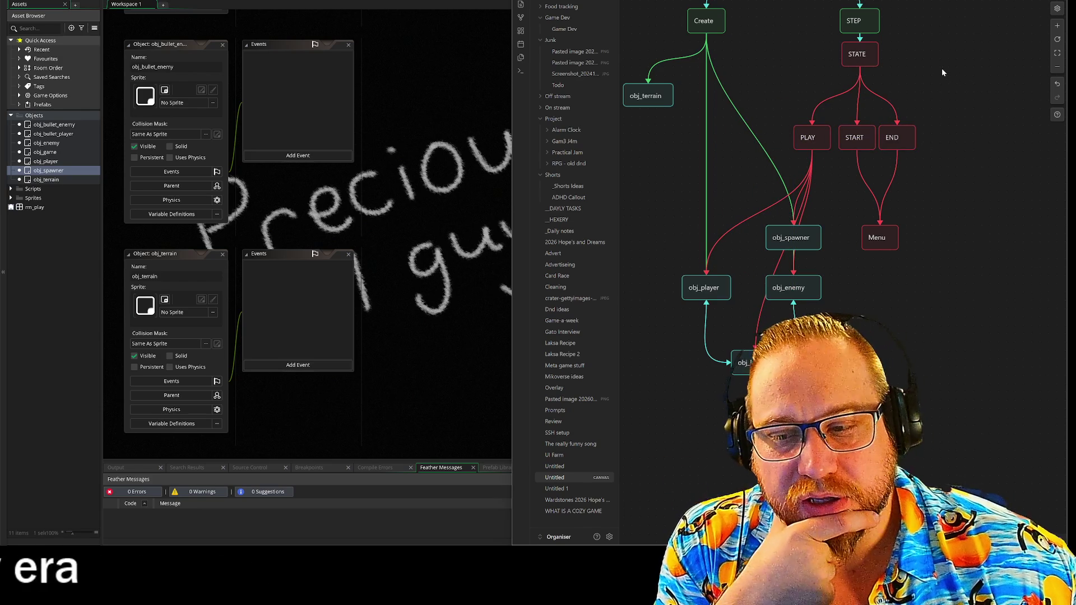
mouse_move(804, 53)
left_mouse_down()
mouse_move(795, 163)
mouse_move(819, 126)
left_mouse_up()
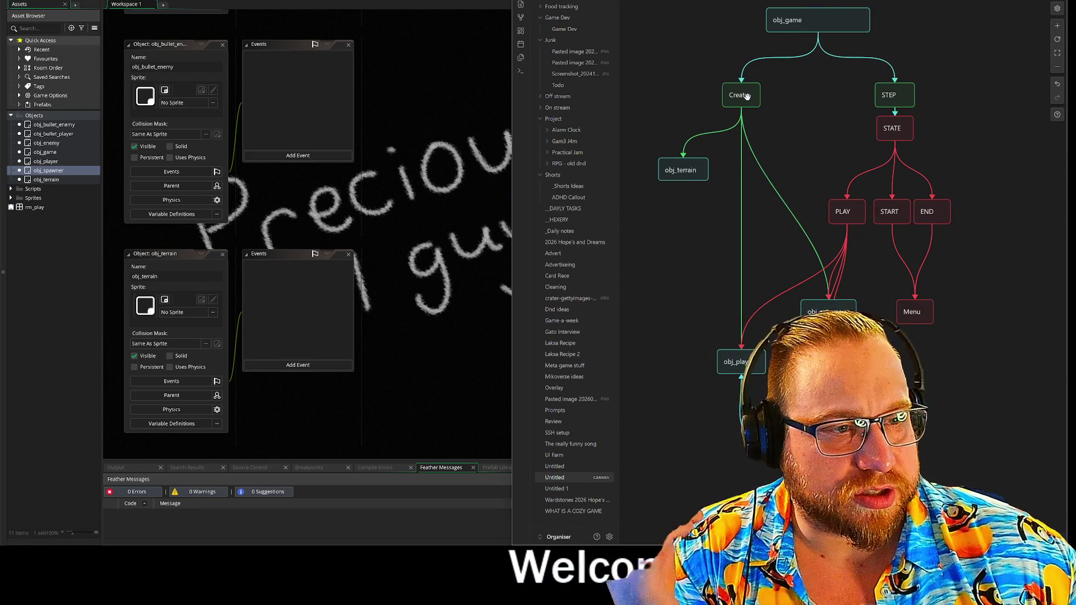
scroll(900, 298, "down", 3)
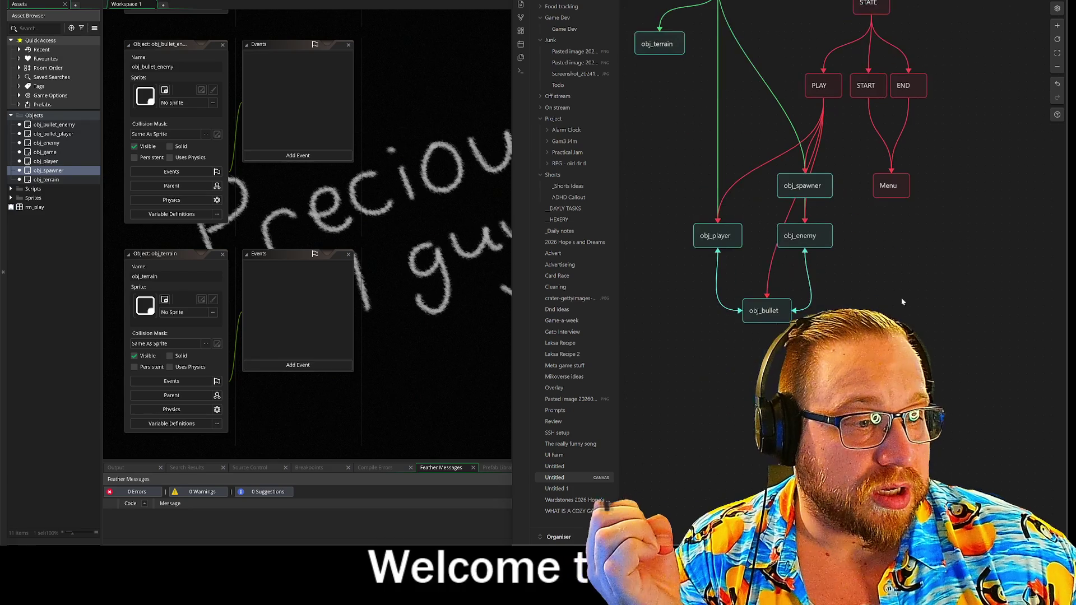
Connect obj_player and obj_enemy down to obj_bullet with green links
left_click(725, 239)
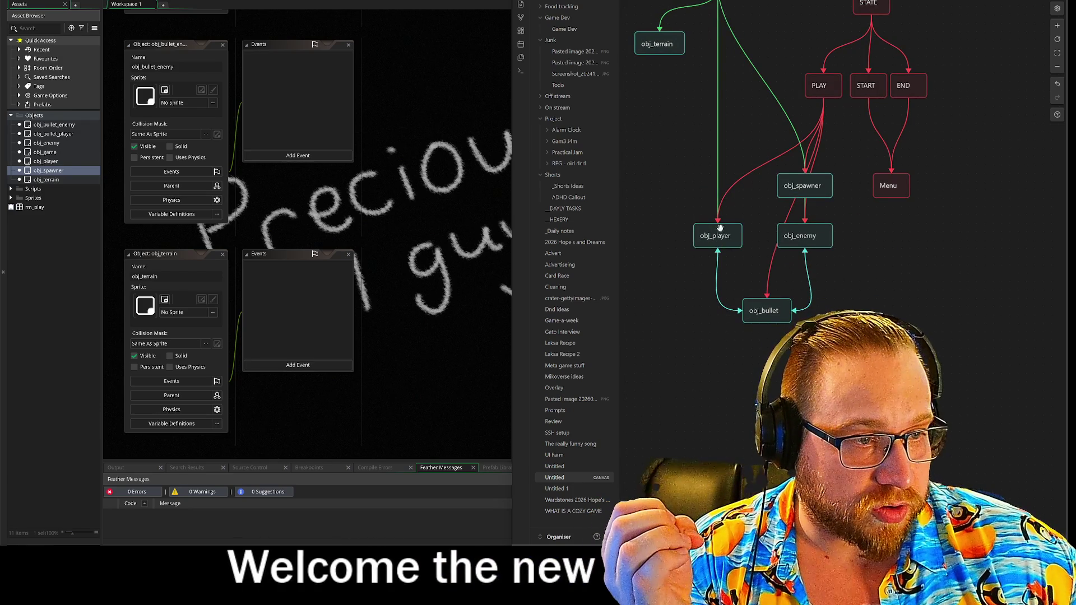
mouse_move(745, 240)
left_mouse_down()
mouse_move(776, 240)
mouse_move(765, 303)
left_mouse_up()
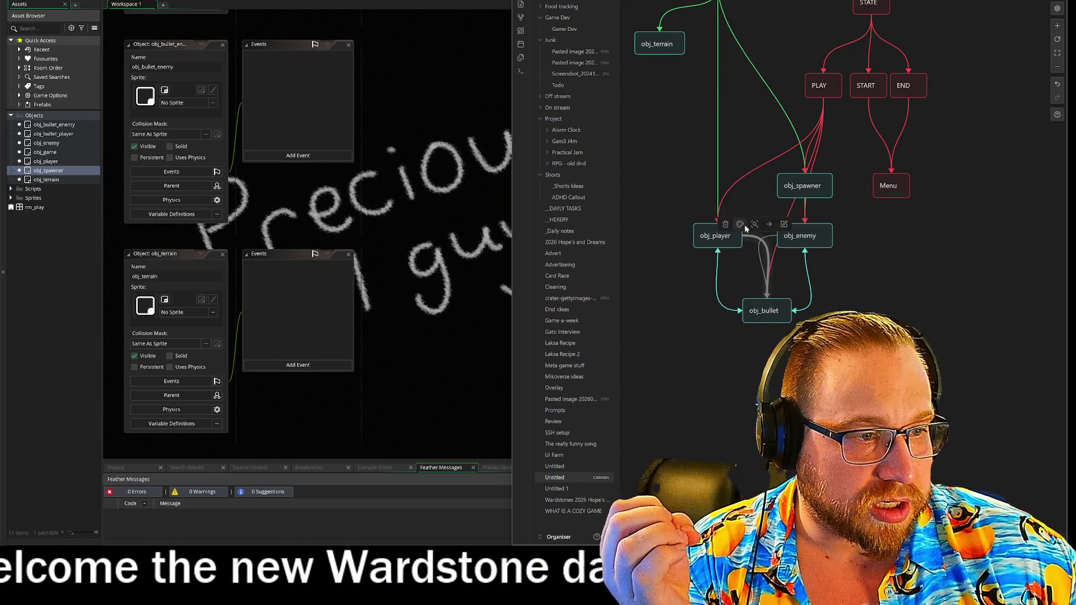
left_click(740, 224)
left_click(760, 243)
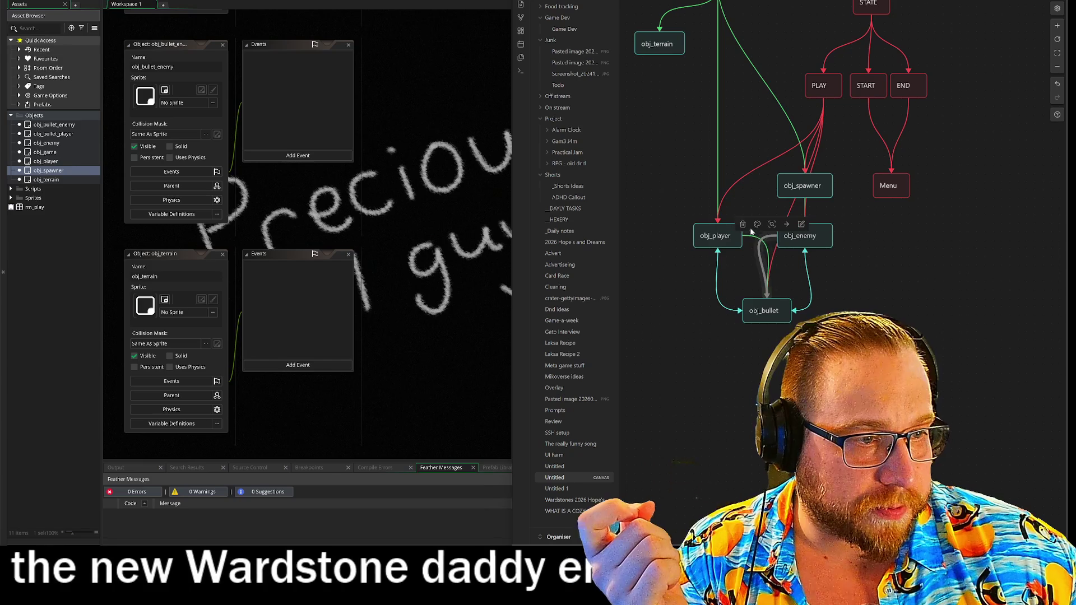
left_click_drag(777, 241, 766, 302)
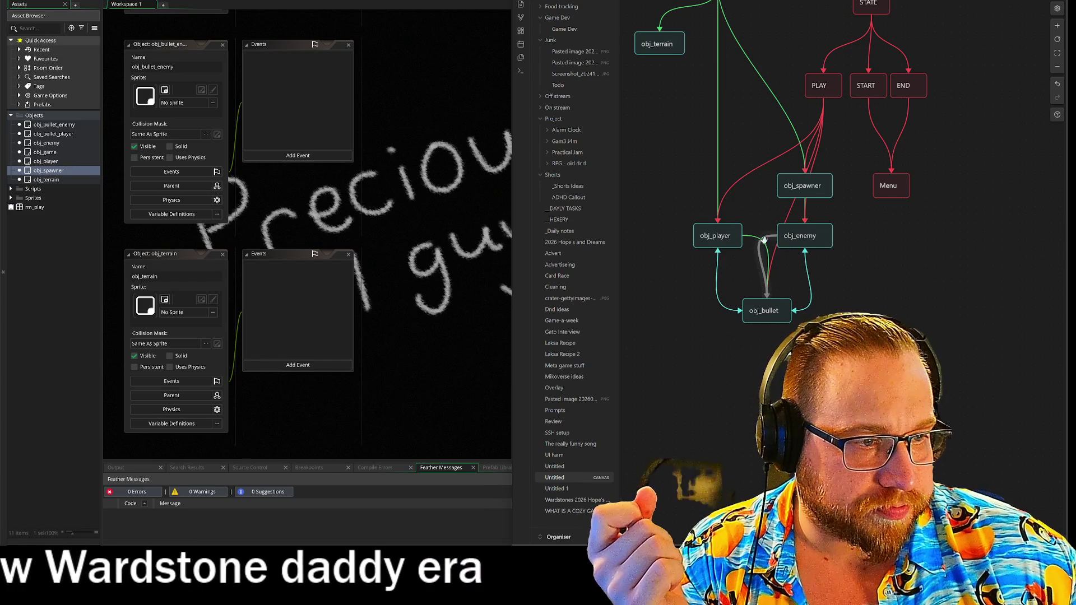
left_click(778, 243)
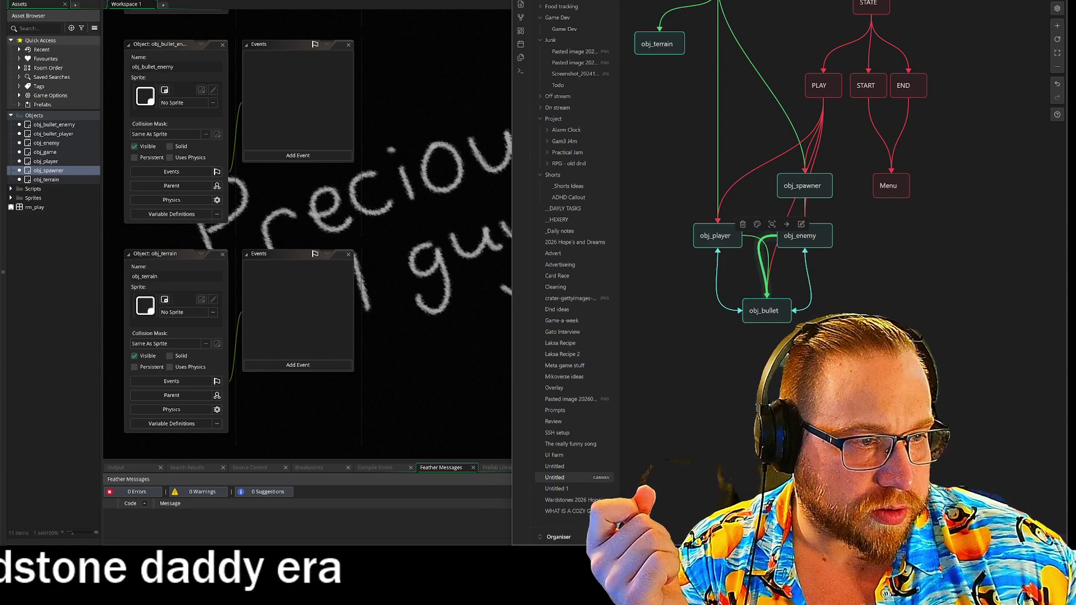
Shift obj_spawner and obj_enemy right and obj_player slightly left
left_click_drag(878, 292, 809, 187)
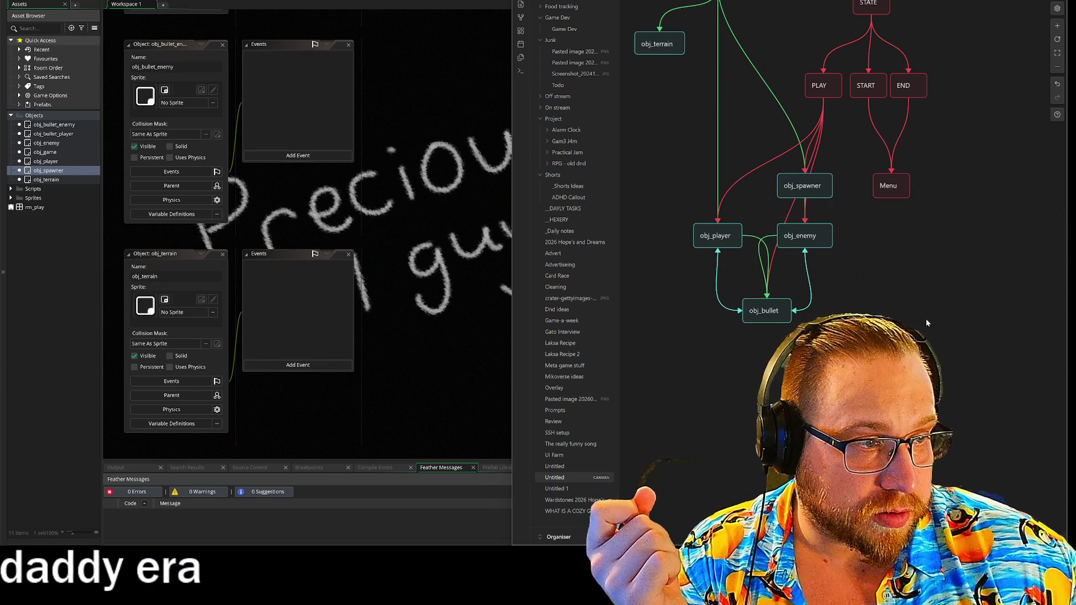
left_click_drag(801, 188, 813, 186)
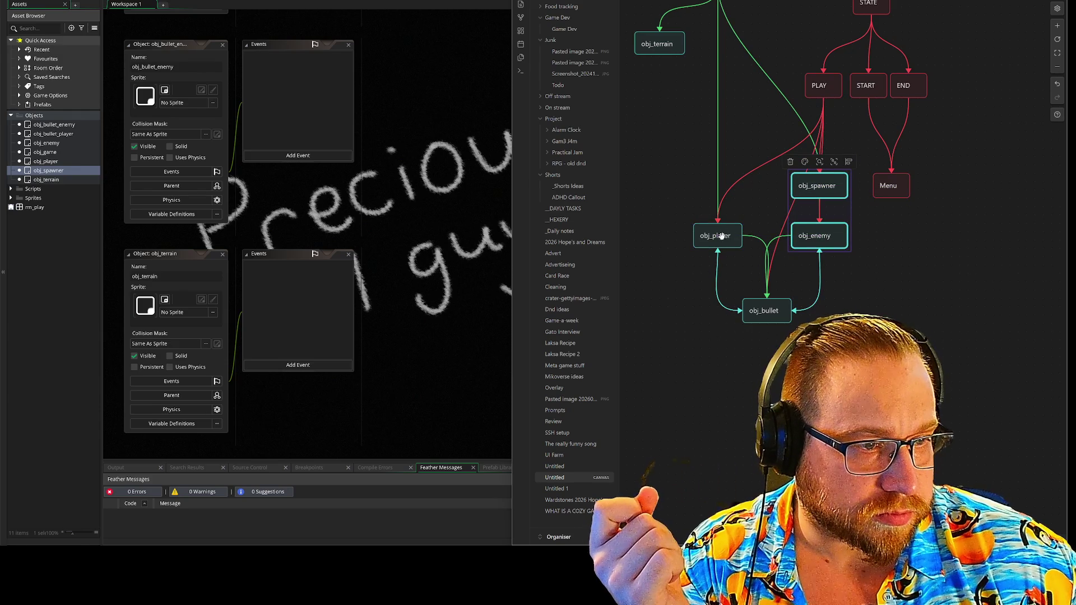
left_click_drag(721, 236, 714, 236)
left_click(934, 291)
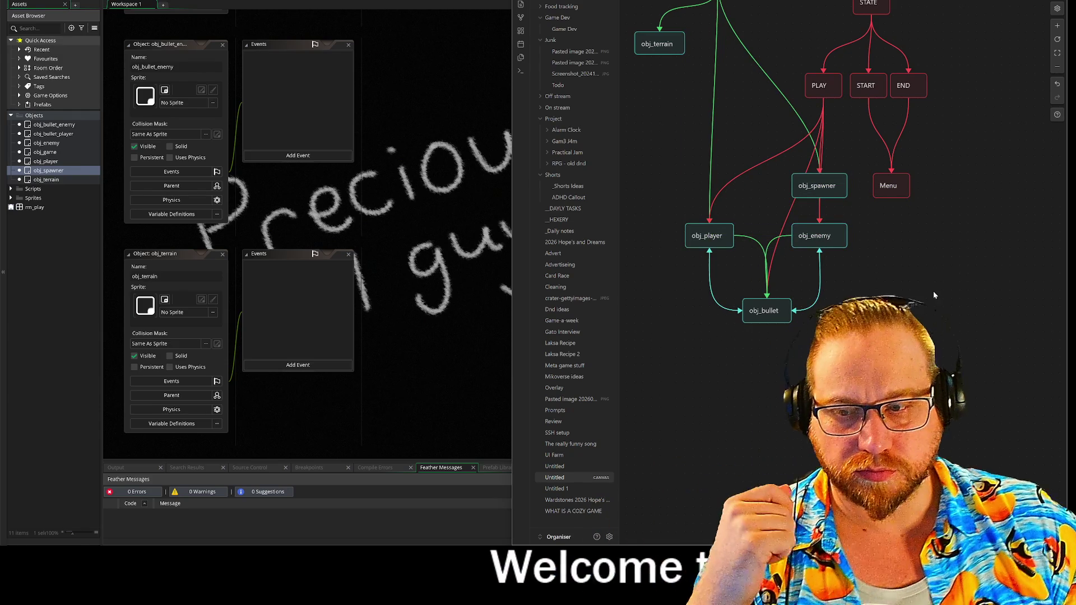
scroll(863, 300, "right", 2)
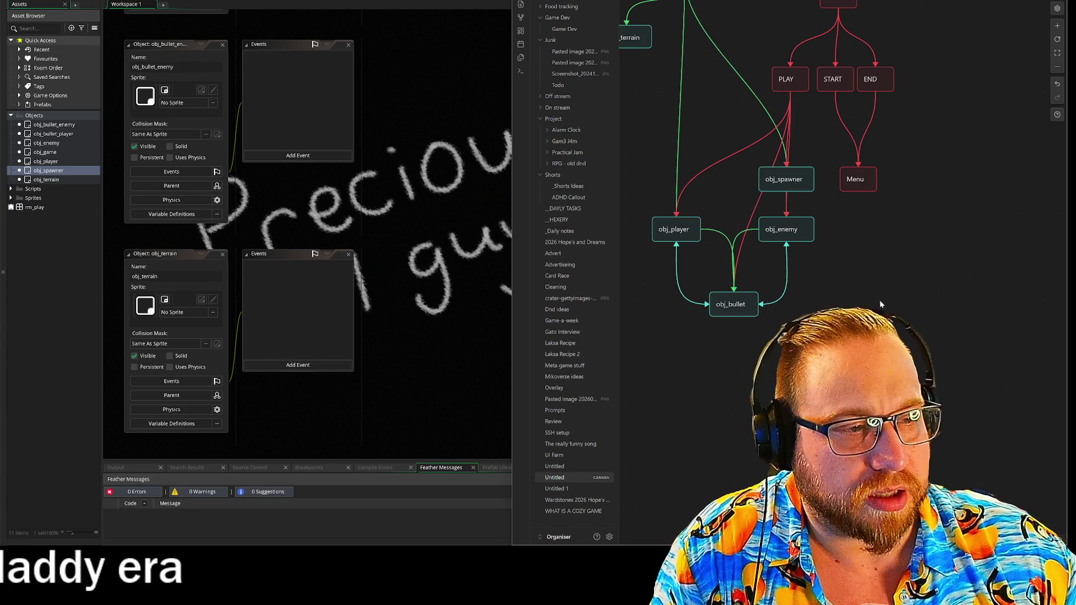
left_click_drag(847, 257, 929, 387)
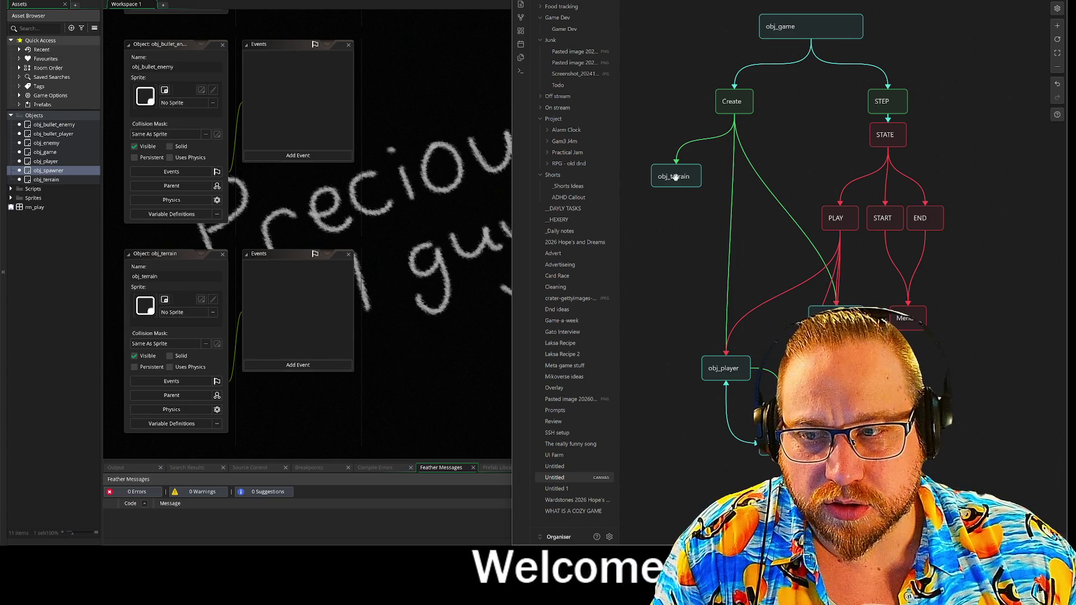
Move obj_terrain off to the left beside the Create branch
mouse_move(704, 175)
left_mouse_down()
mouse_move(676, 157)
mouse_move(675, 169)
left_mouse_up()
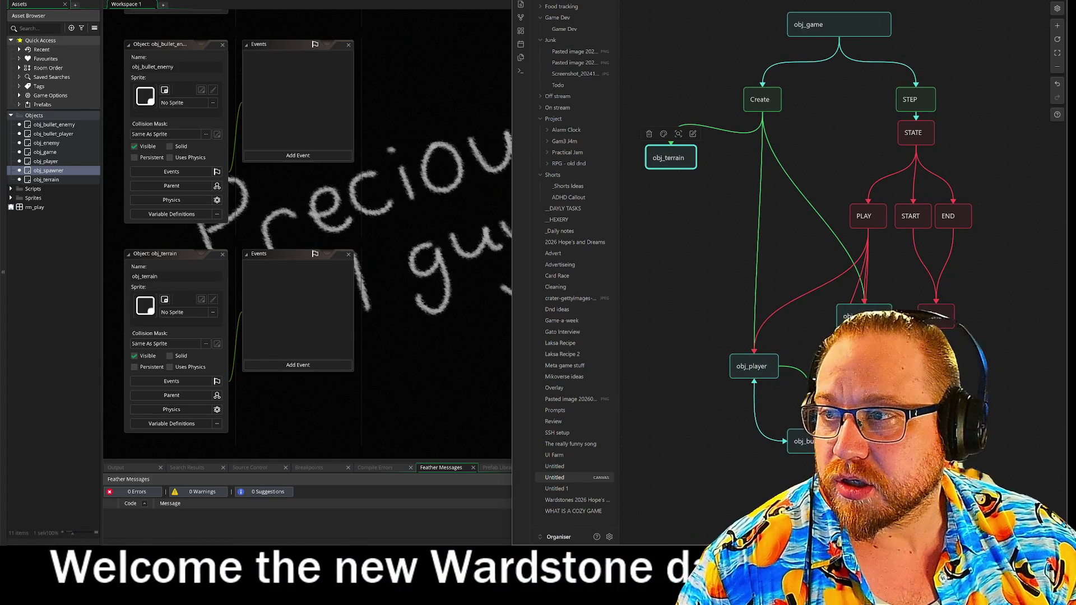
left_click_drag(672, 158, 672, 183)
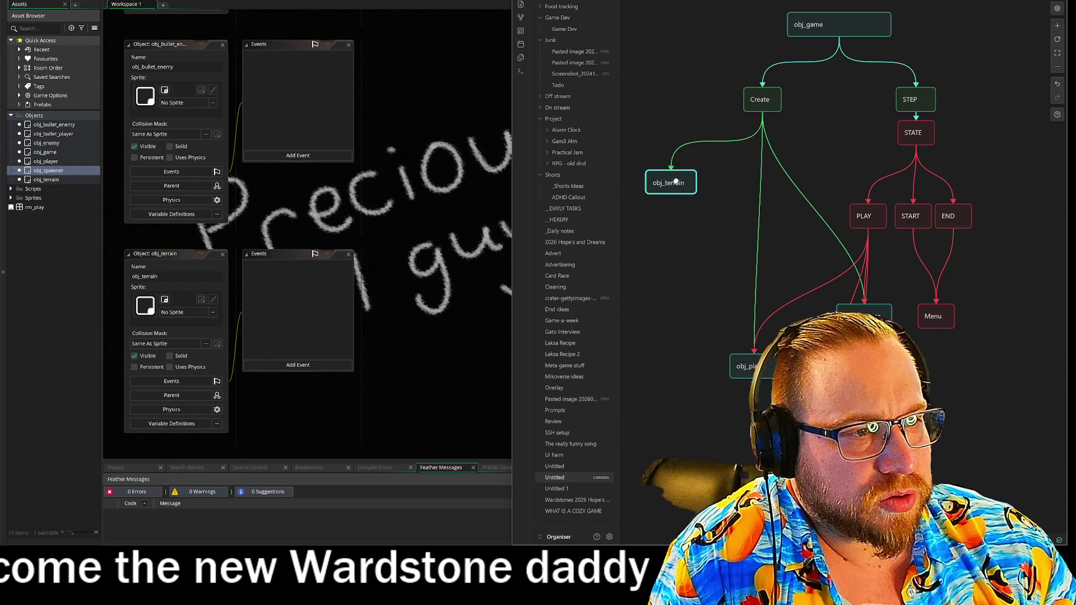
left_click(724, 271)
scroll(706, 319, "right", 2)
scroll(706, 319, "down", 1)
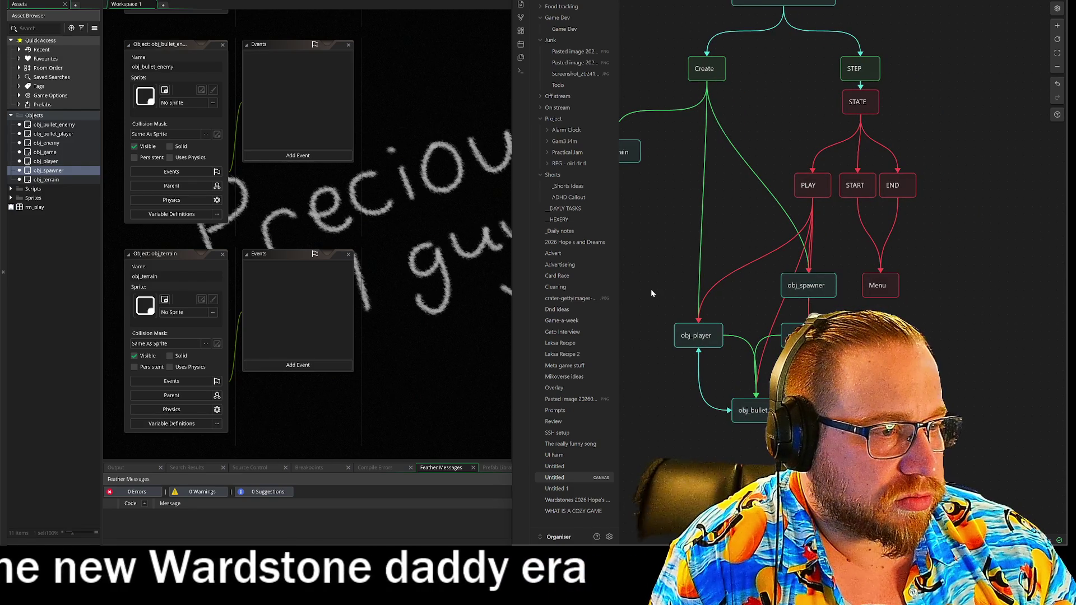
left_click_drag(658, 287, 676, 281)
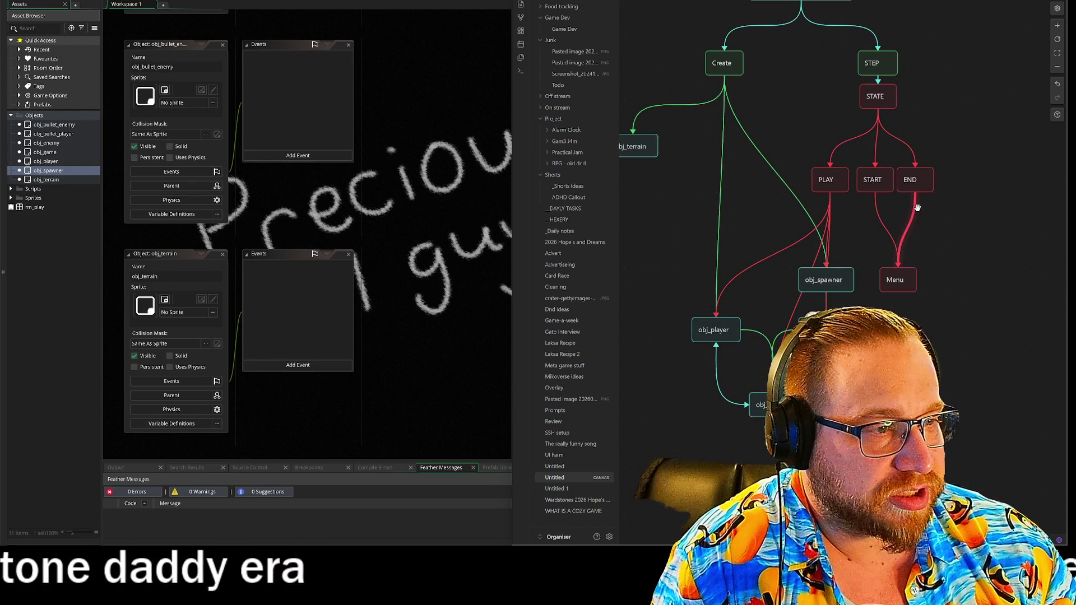
scroll(952, 275, "right", 2)
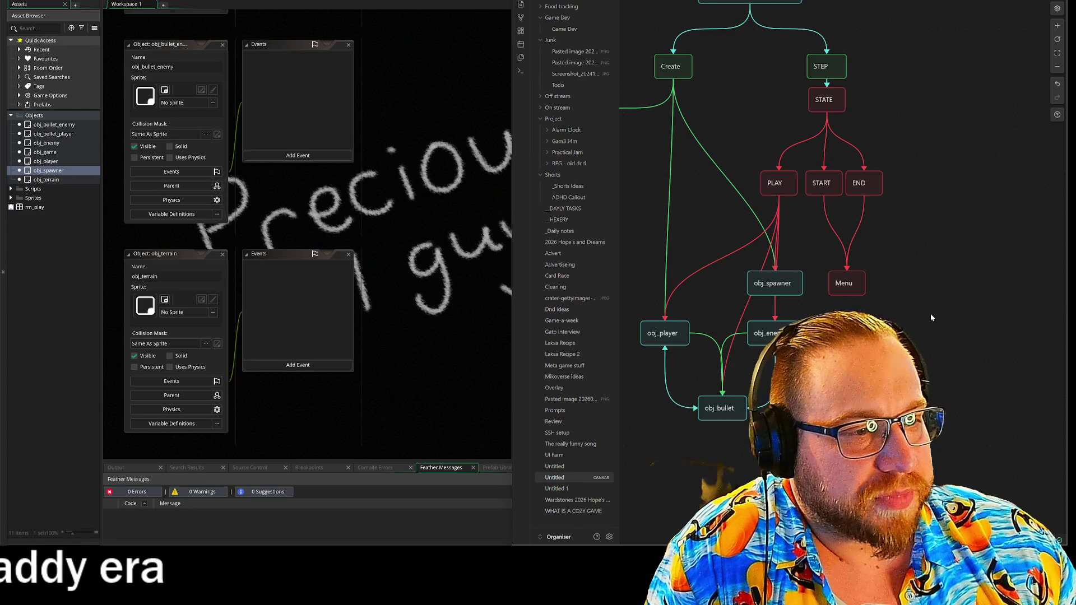
scroll(933, 325, "right", 1)
scroll(933, 326, "up", 1)
mouse_move(888, 72)
left_mouse_down()
mouse_move(779, 287)
mouse_move(799, 303)
left_mouse_up()
Move the STATE, PLAY, START and END cards down-right and place STEP beside Create
left_click(763, 207, "shift")
mouse_move(746, 144)
left_mouse_down()
mouse_move(814, 157)
mouse_move(838, 226)
mouse_move(849, 222)
mouse_move(831, 197)
mouse_move(847, 245)
left_mouse_up()
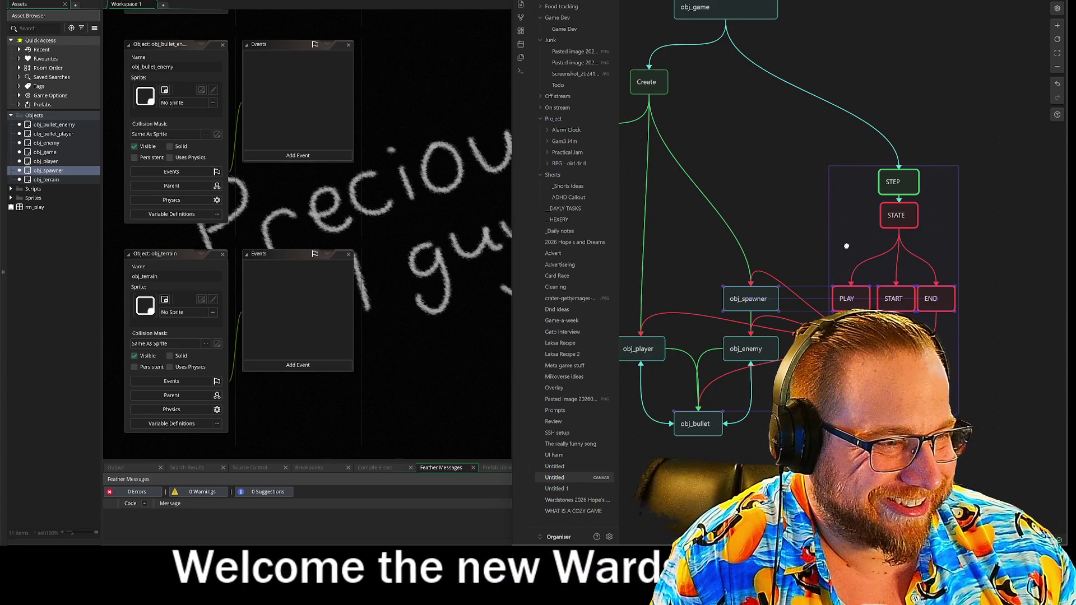
left_click(897, 185)
mouse_move(896, 185)
left_mouse_down()
mouse_move(874, 81)
mouse_move(814, 86)
left_mouse_up()
left_click(890, 81)
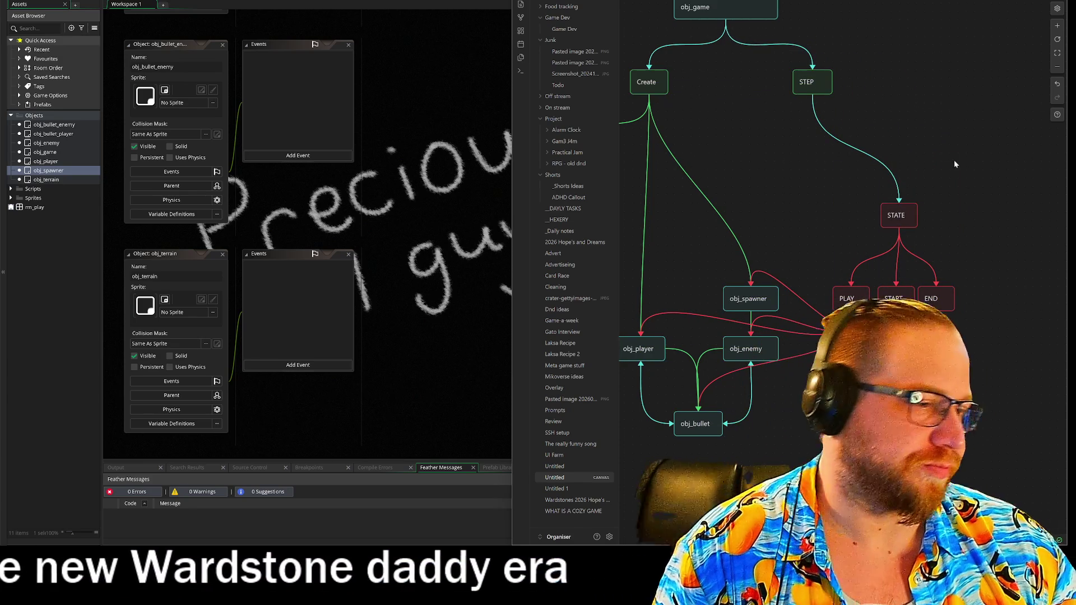
left_click_drag(1018, 305, 1072, 221)
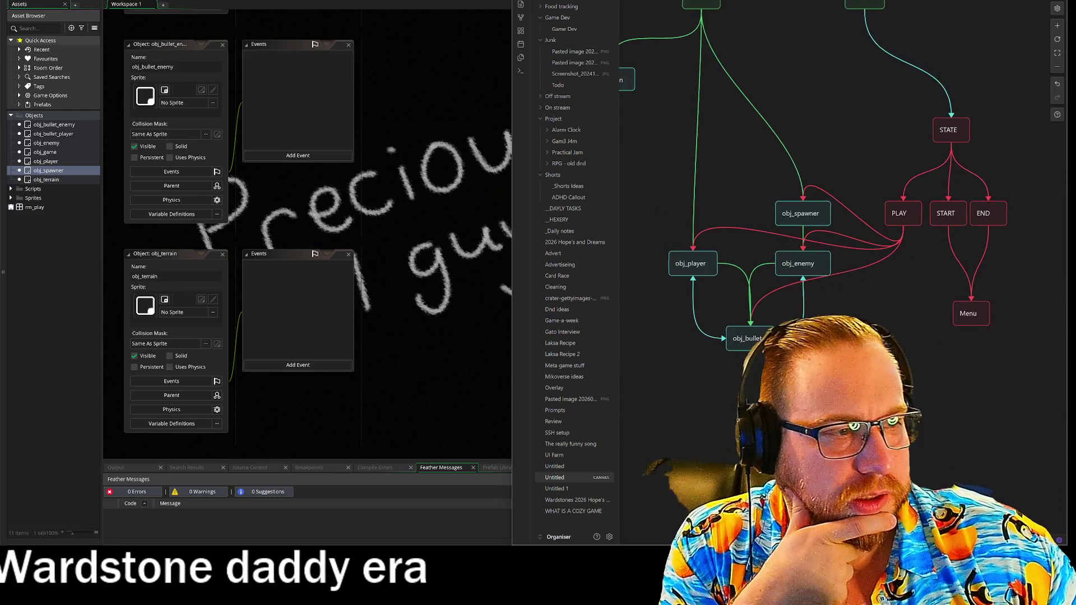
scroll(840, 224, "up", 1)
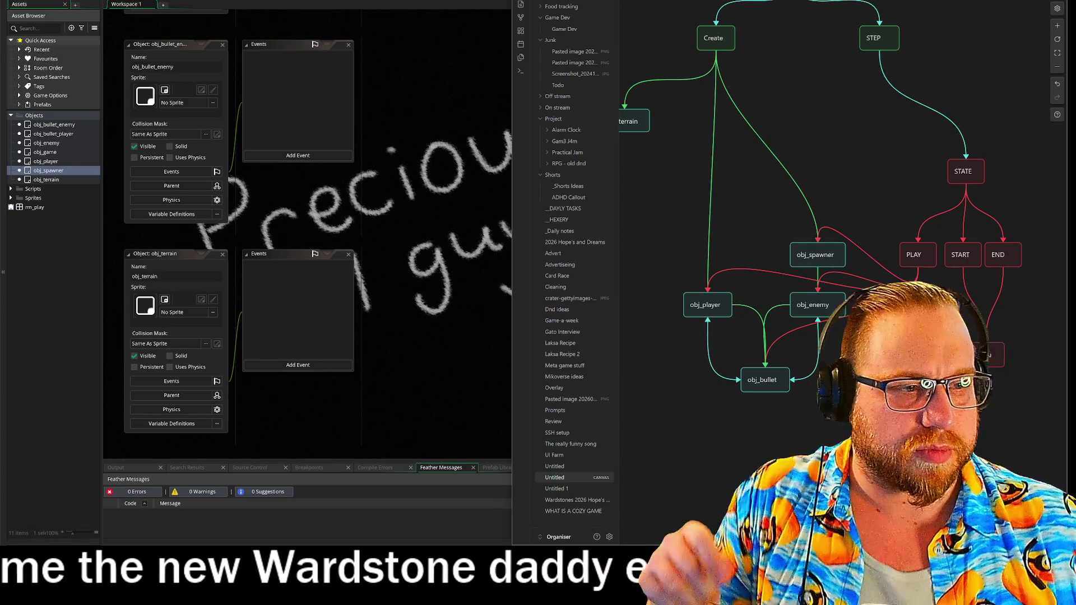
mouse_move(825, 98)
left_mouse_down()
mouse_move(835, 209)
mouse_move(865, 179)
mouse_move(836, 169)
mouse_move(856, 169)
left_mouse_up()
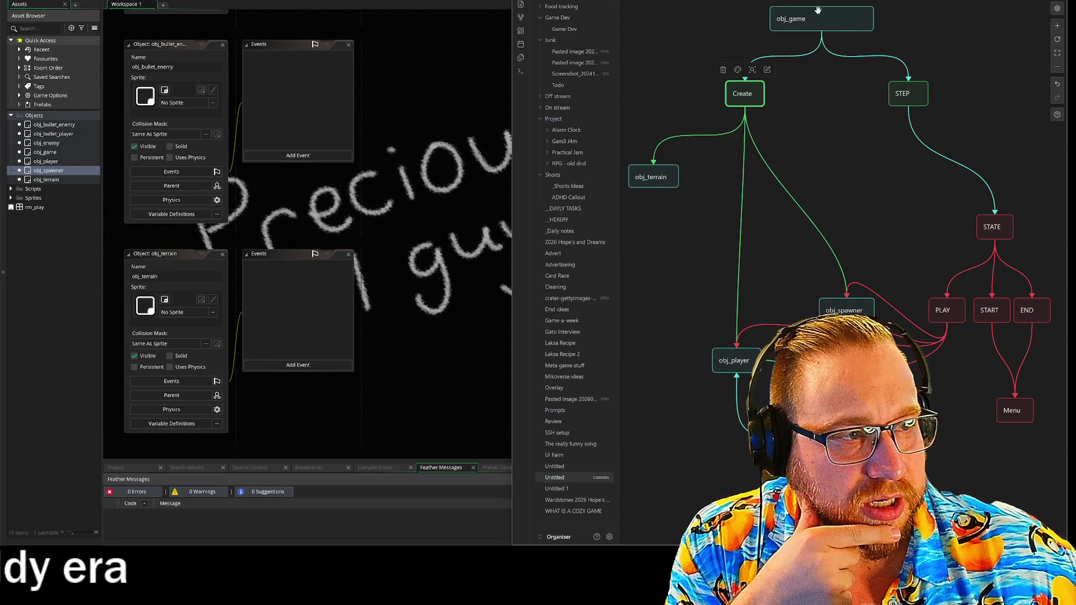
left_click(878, 171)
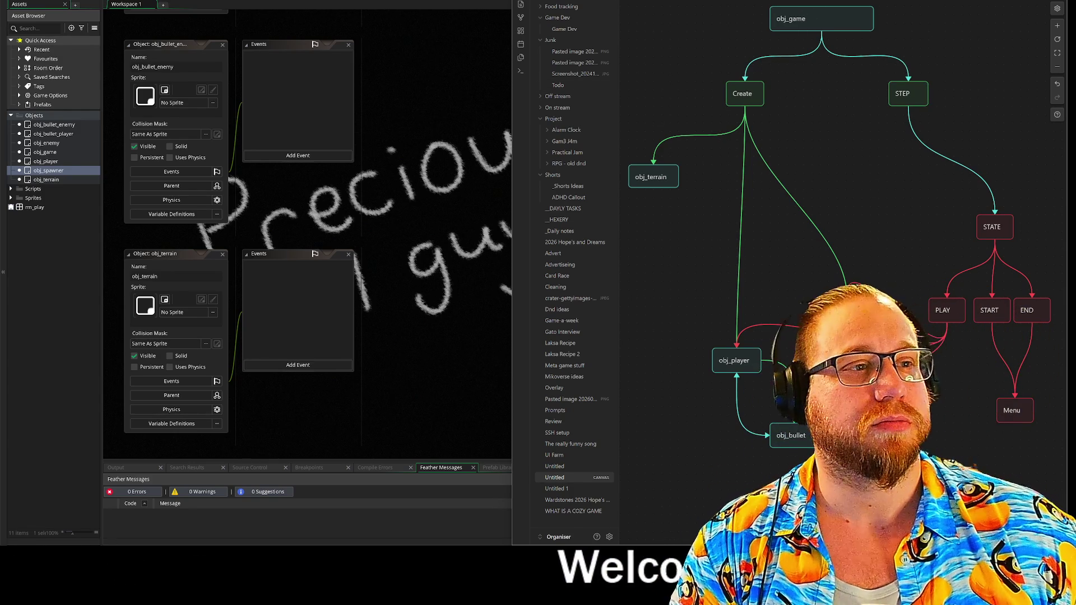
key("alt+Tab")
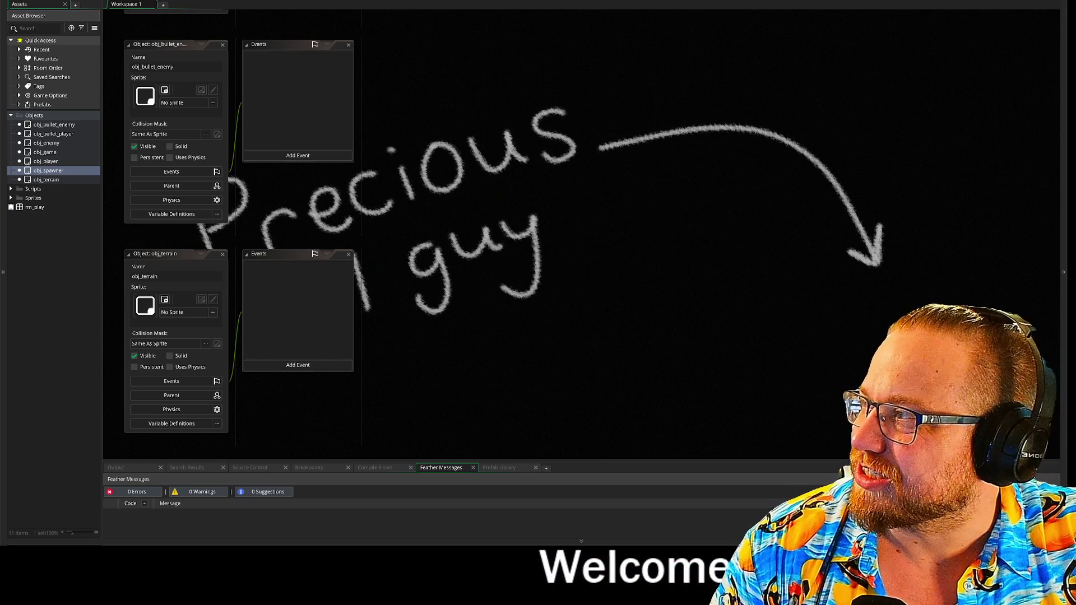
Switch to the browser window showing the Twitch stream and chat
key("alt+Tab")
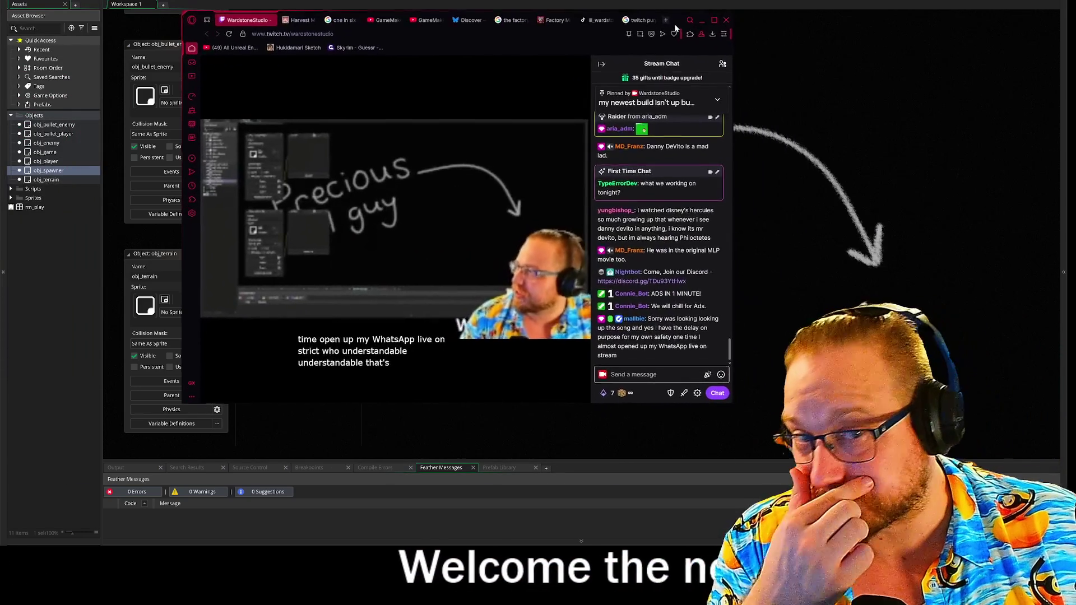
Reposition the Twitch browser window to read the stream chat
mouse_move(657, 16)
left_mouse_down()
mouse_move(595, 40)
mouse_move(595, 25)
mouse_move(598, 60)
mouse_move(621, 44)
mouse_move(607, 31)
left_mouse_up()
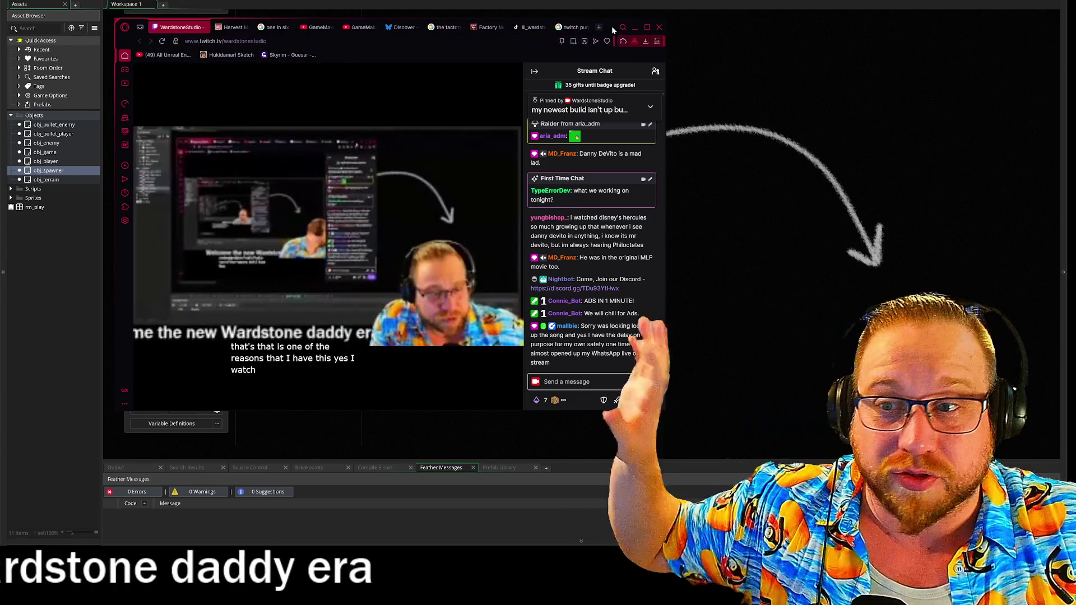
mouse_move(612, 26)
left_mouse_down()
mouse_move(630, 37)
mouse_move(488, 52)
mouse_move(0, 45)
left_mouse_up()
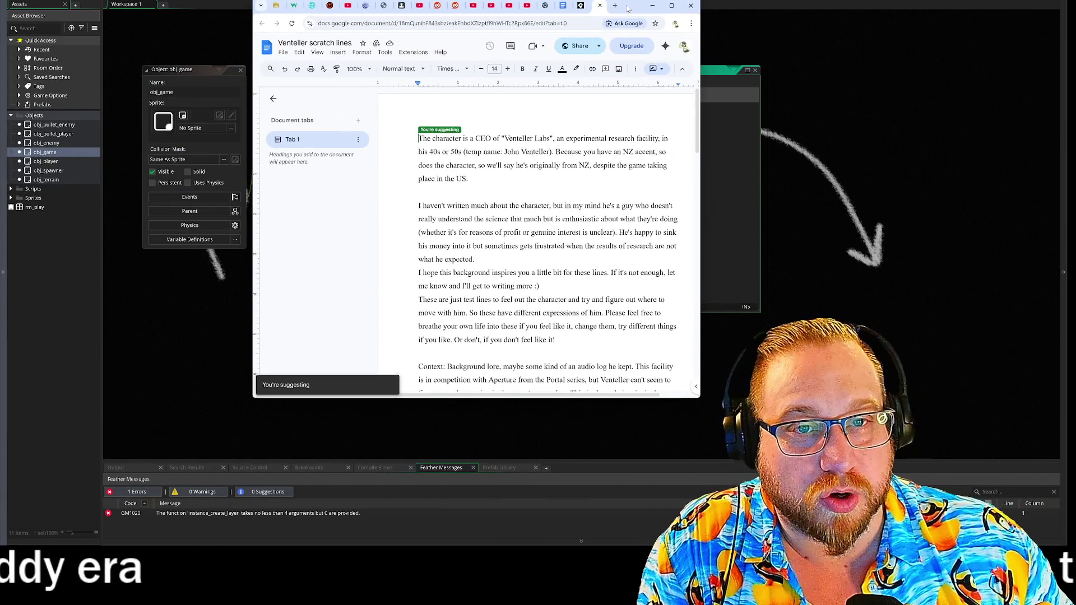
left_click_drag(628, 7, 587, 4)
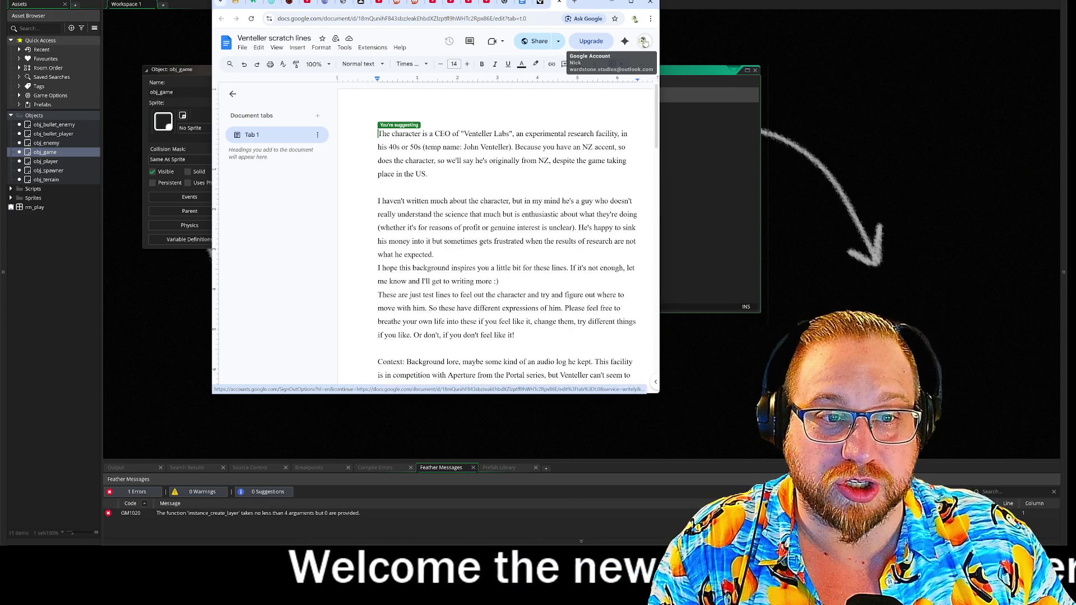
left_click_drag(593, 3, 574, 8)
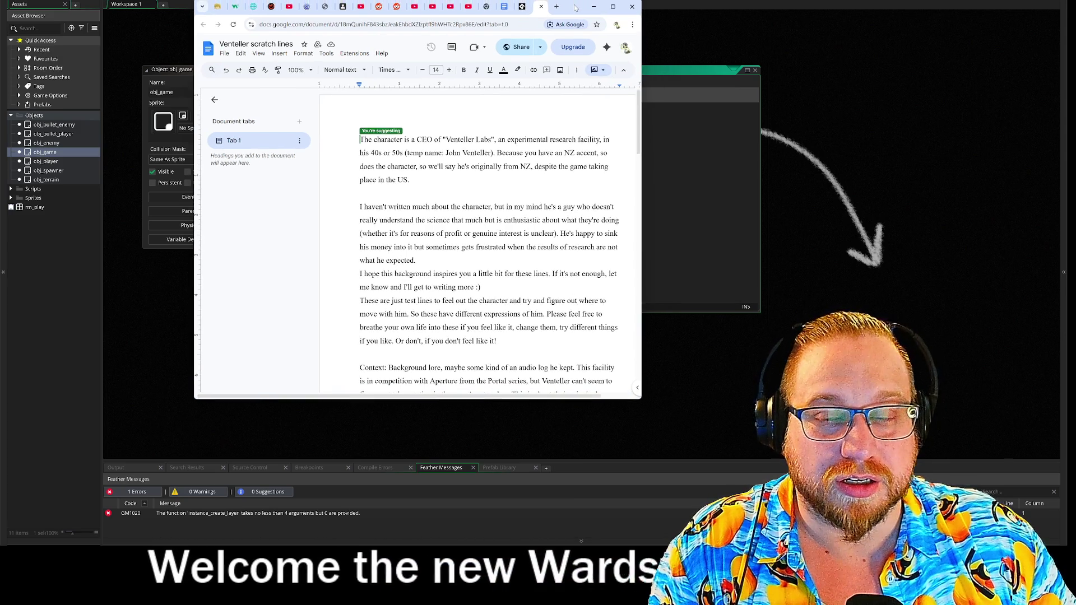
left_click(593, 7)
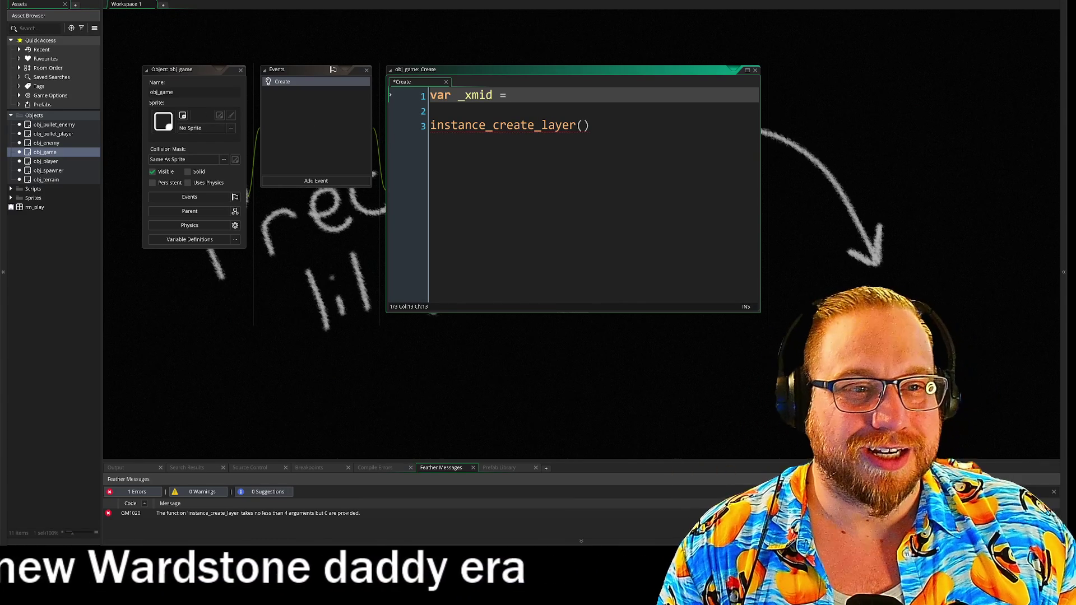
Finish the _xmid and _ymid room-centre variables using room_width and room_height/2
type("room_")
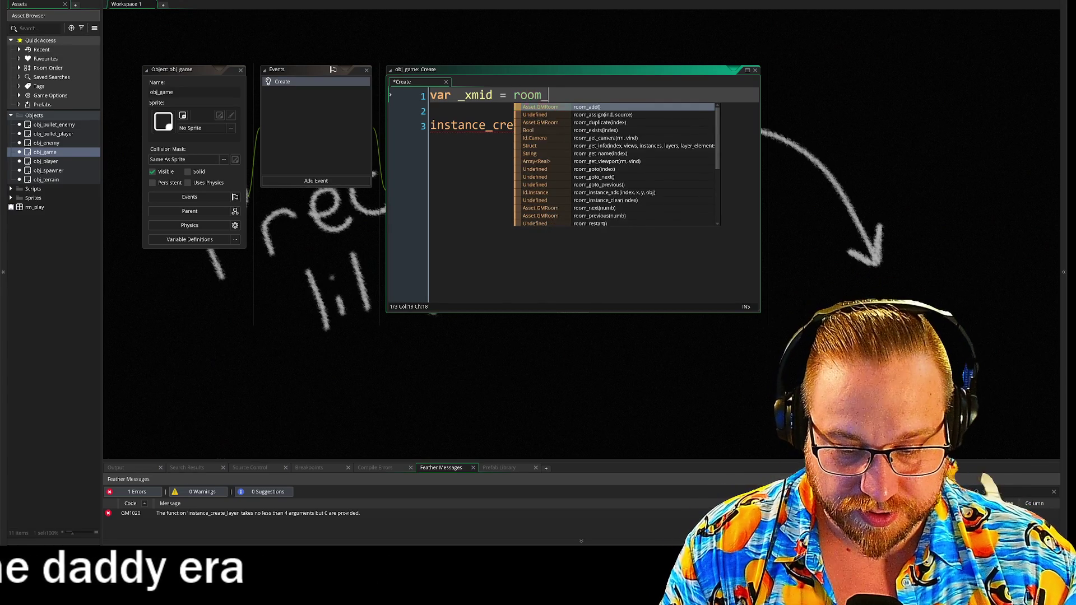
type("width/2")
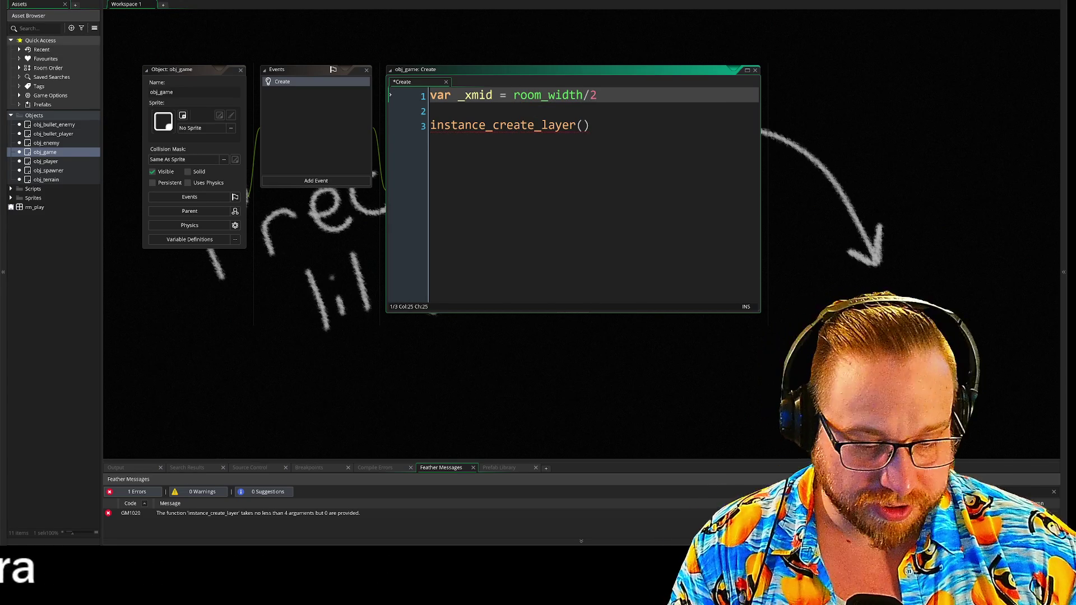
key("Return")
type("r _")
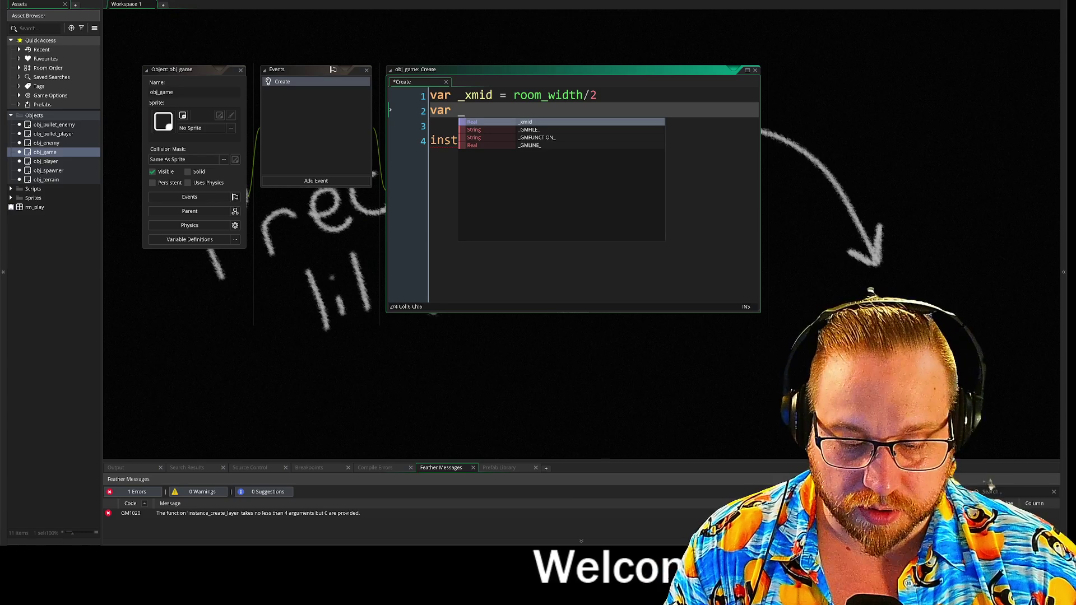
type("ymid = ")
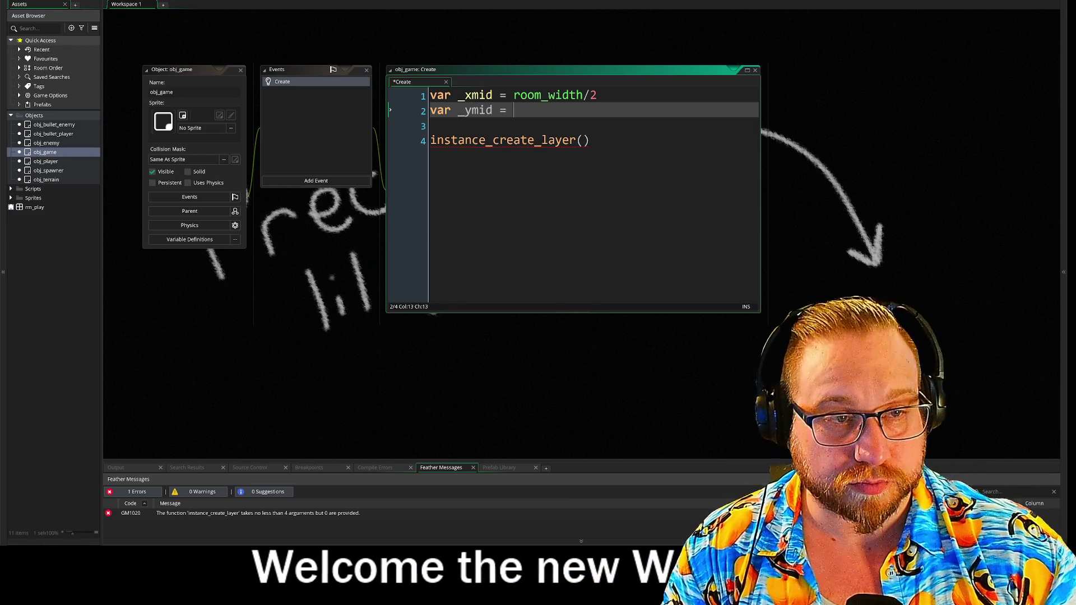
type("room_height/2")
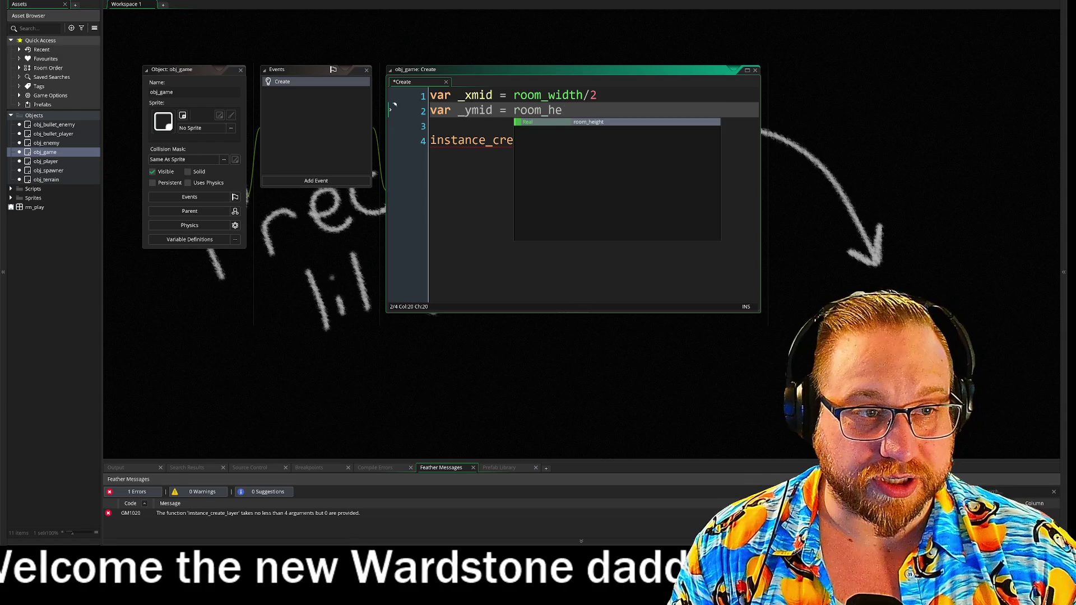
key("Return")
type("/2")
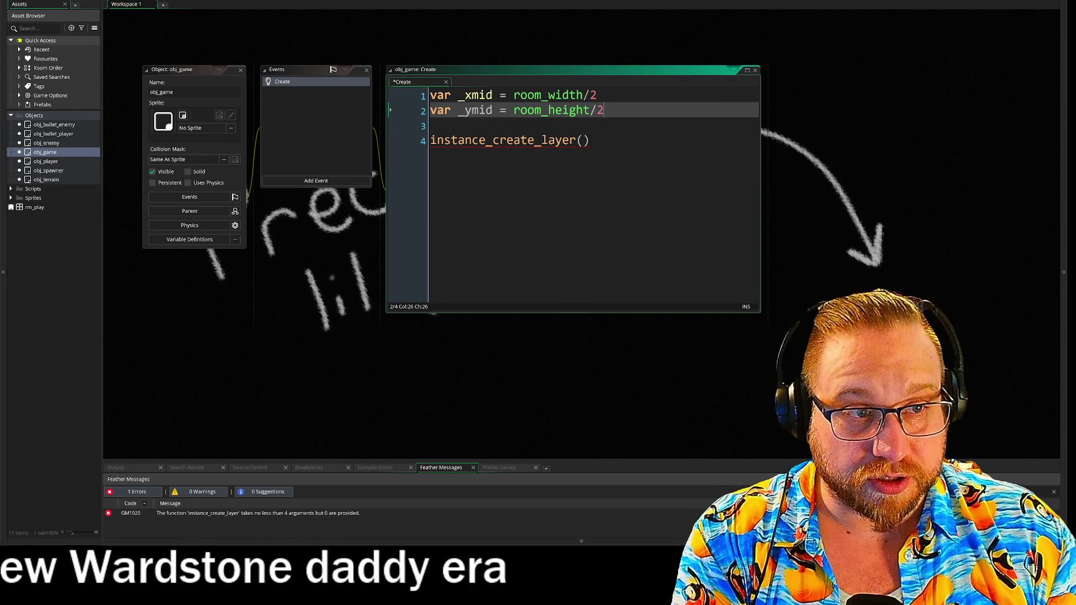
type(";")
key("Up")
type(";")
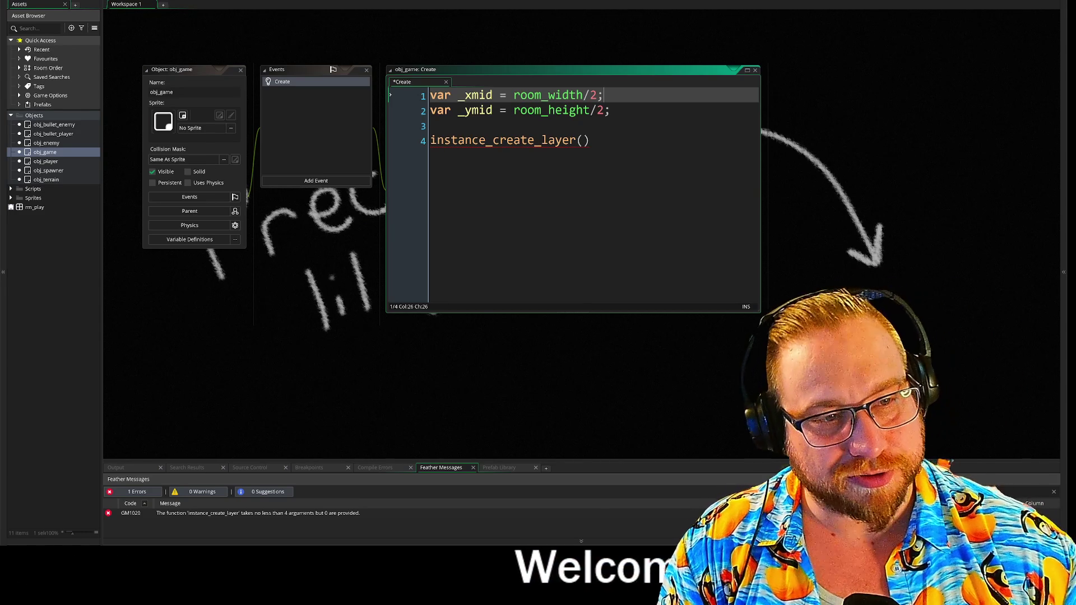
Complete instance_create_layer(_xmid, _ymid, "Instances", obj_player) and enlarge the code window
left_click(582, 140)
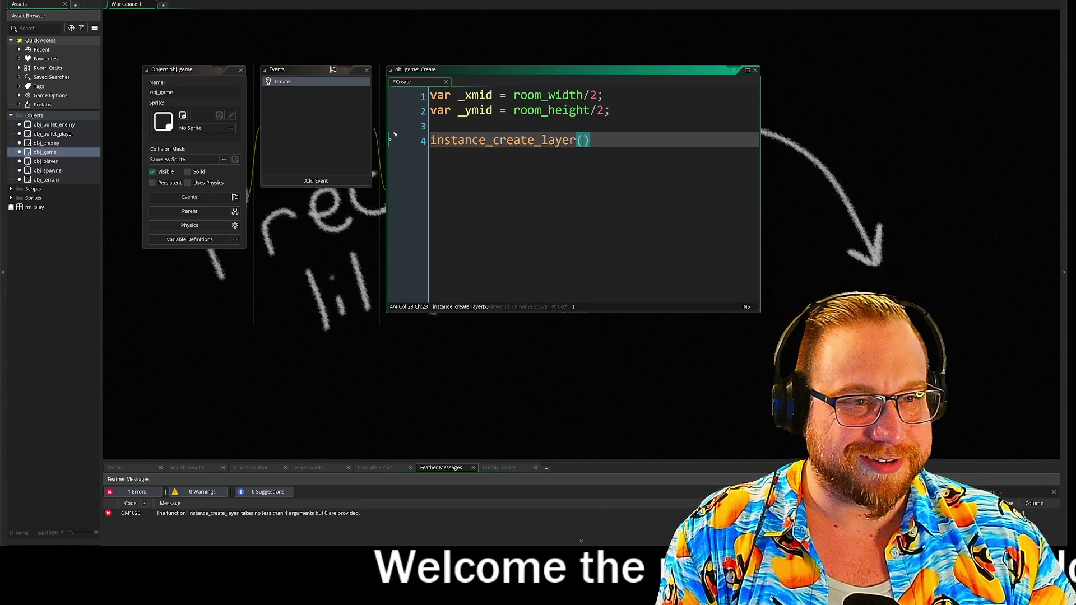
type("_xmid")
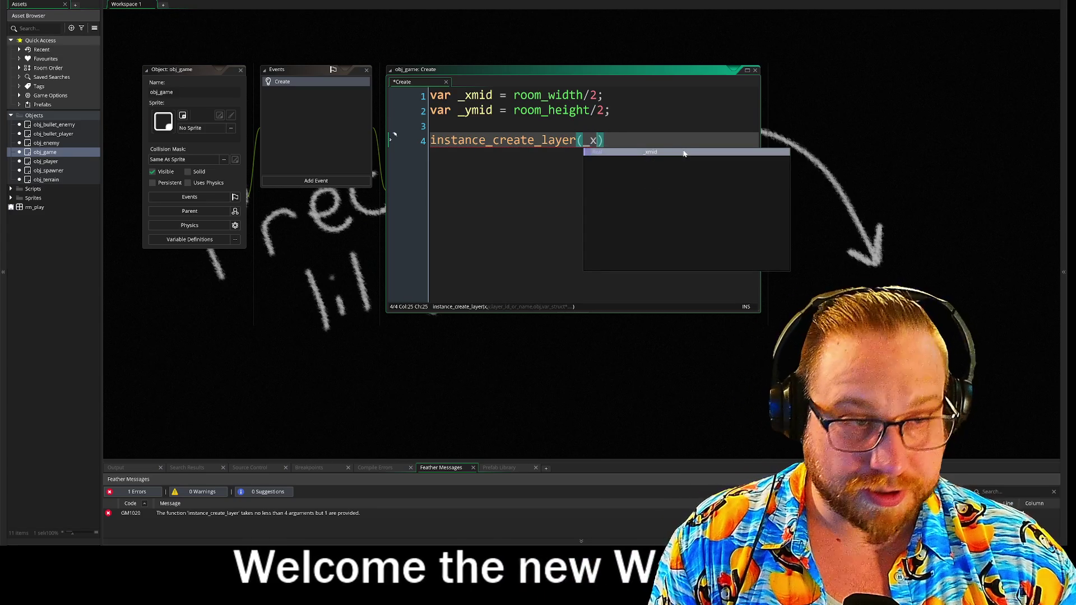
type(", ")
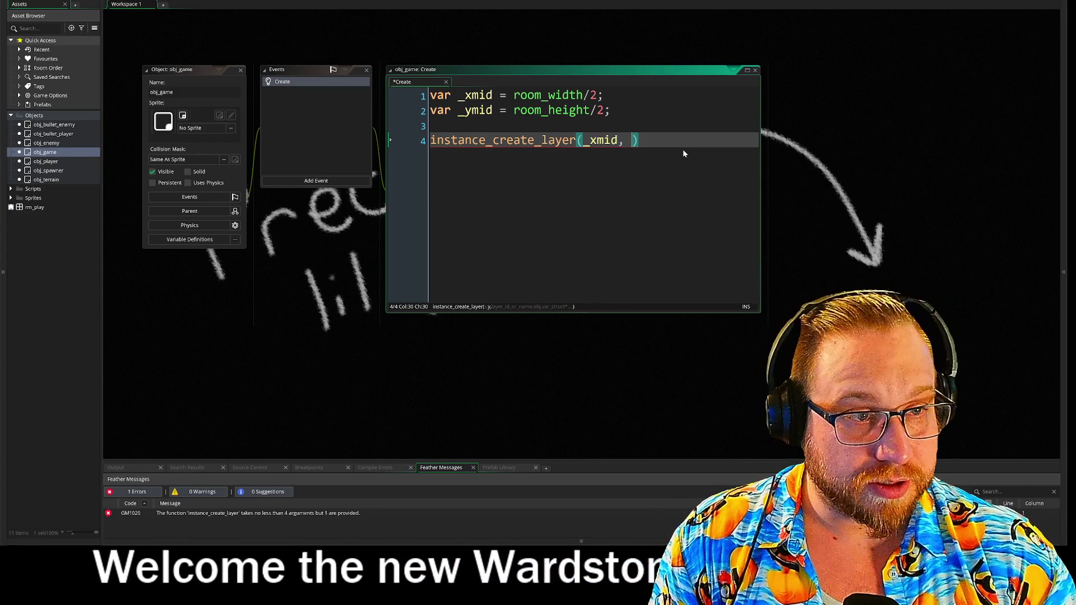
type("_ymid")
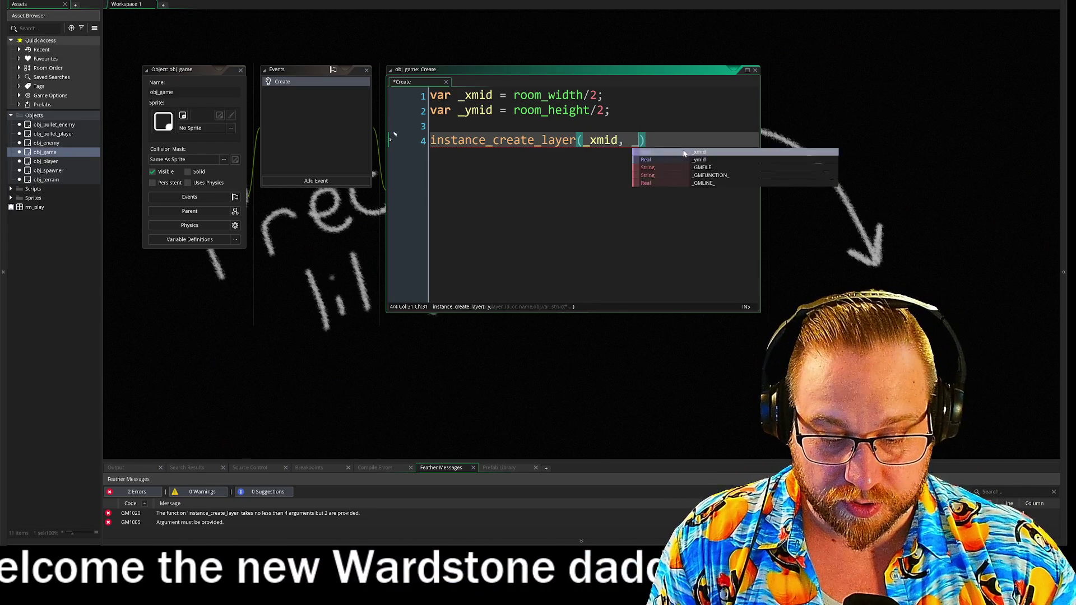
type(", ")
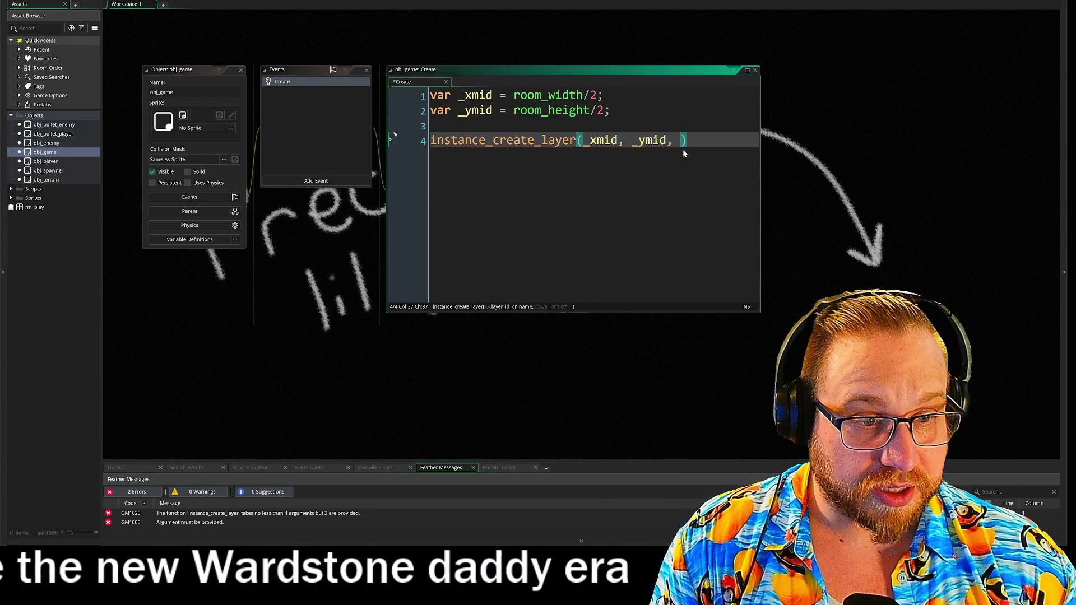
type("\"In")
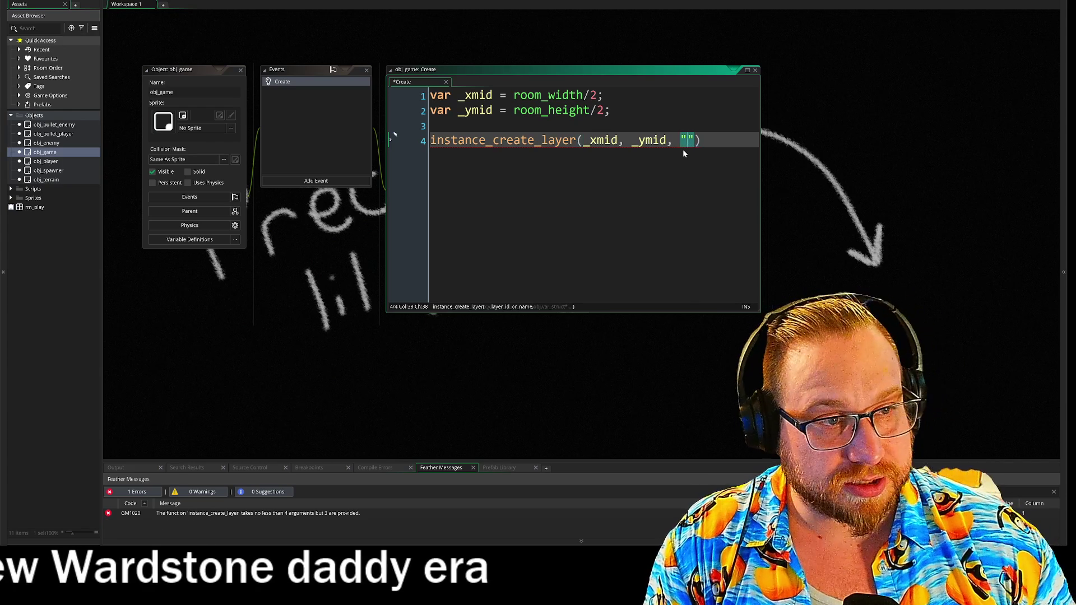
type("stances")
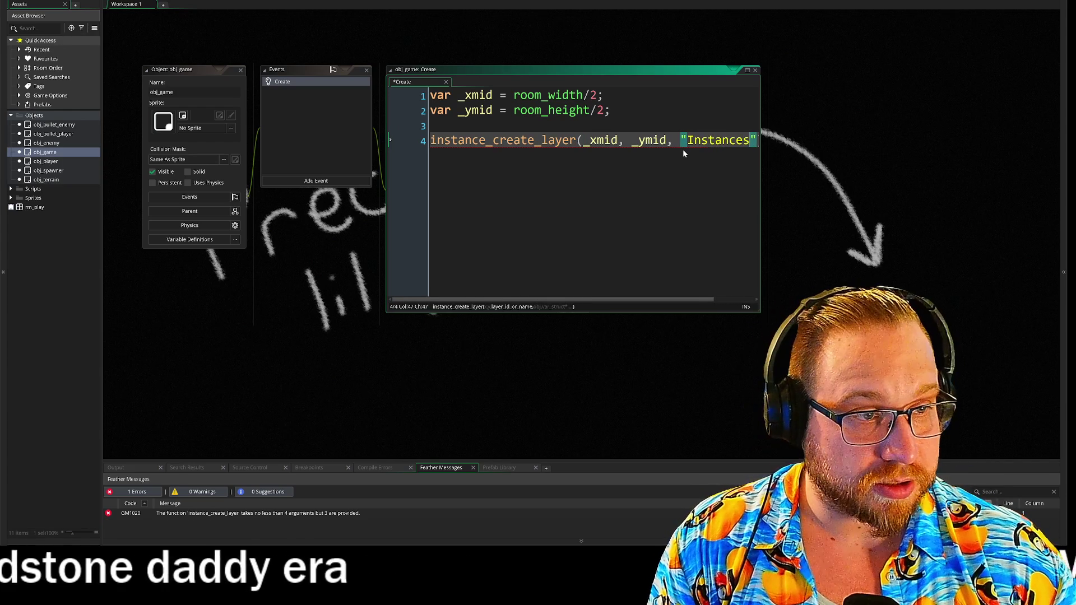
type("\", ")
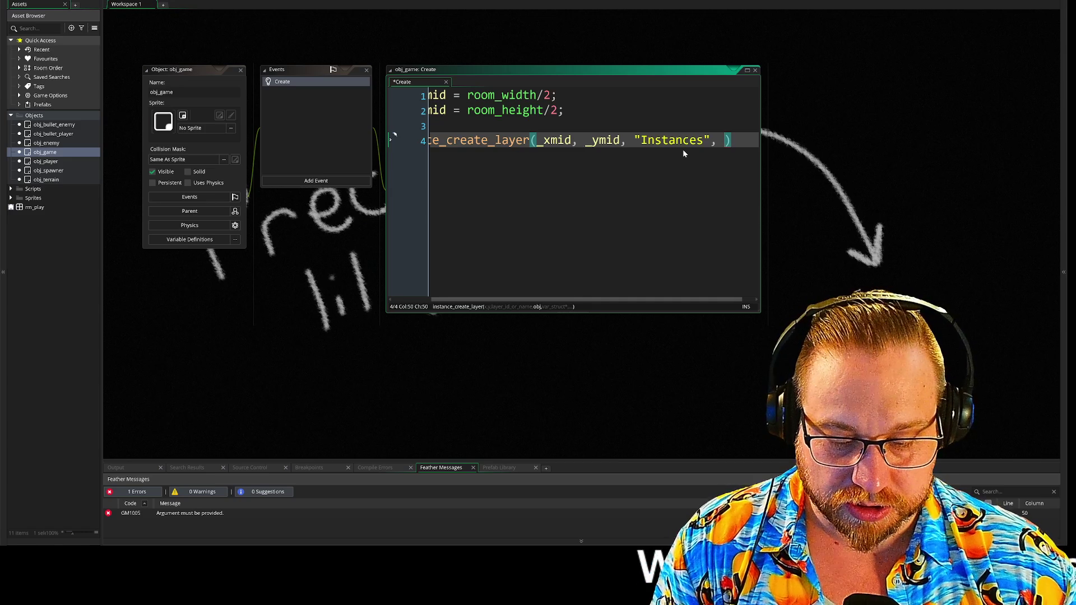
type("obj_player")
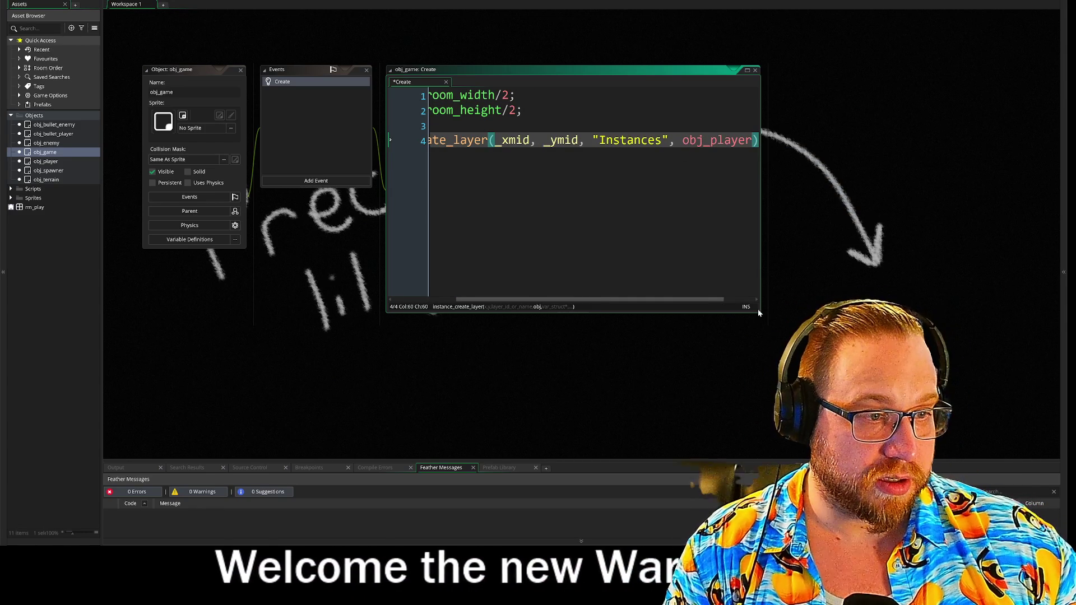
left_click_drag(761, 312, 961, 437)
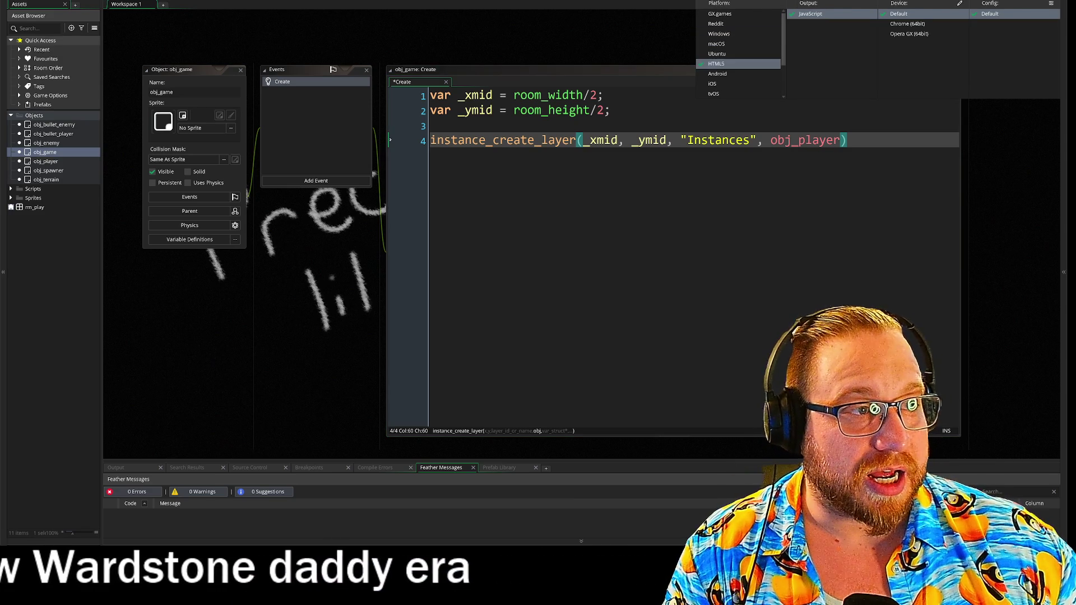
left_click(849, 140)
type(";")
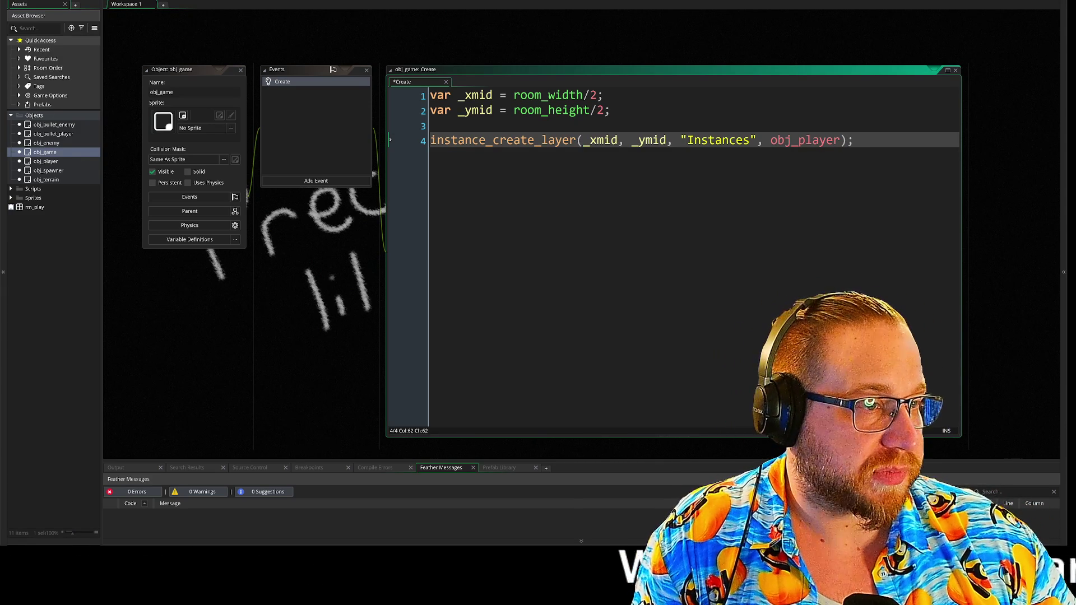
left_click_drag(853, 140, 353, 149)
key("ctrl+c")
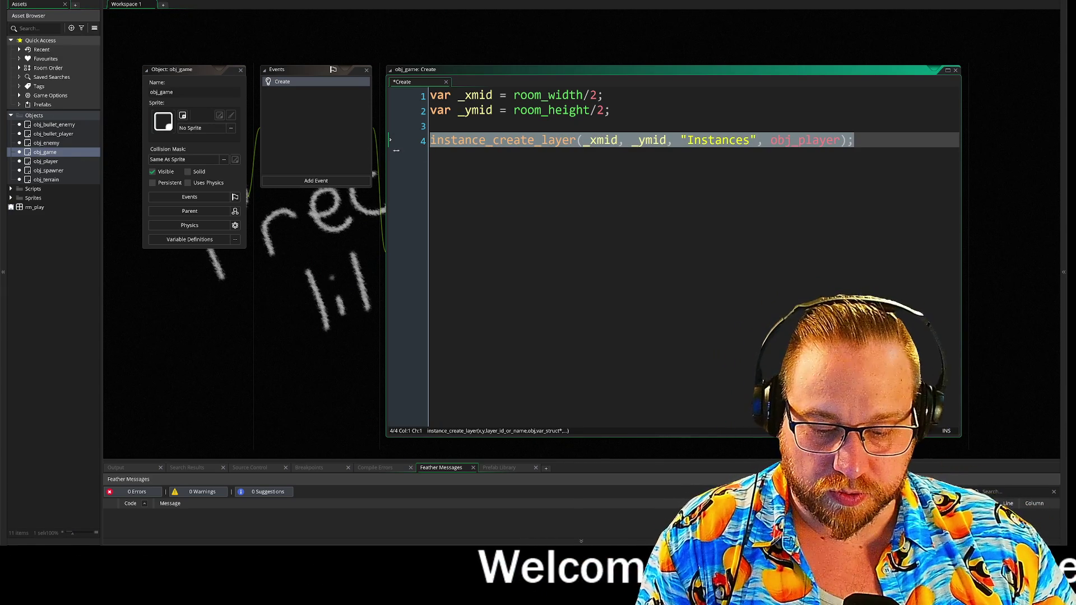
Store line 4 as player = and duplicate it as spawner = obj_spawner at 0, 0
key("End")
key("Return")
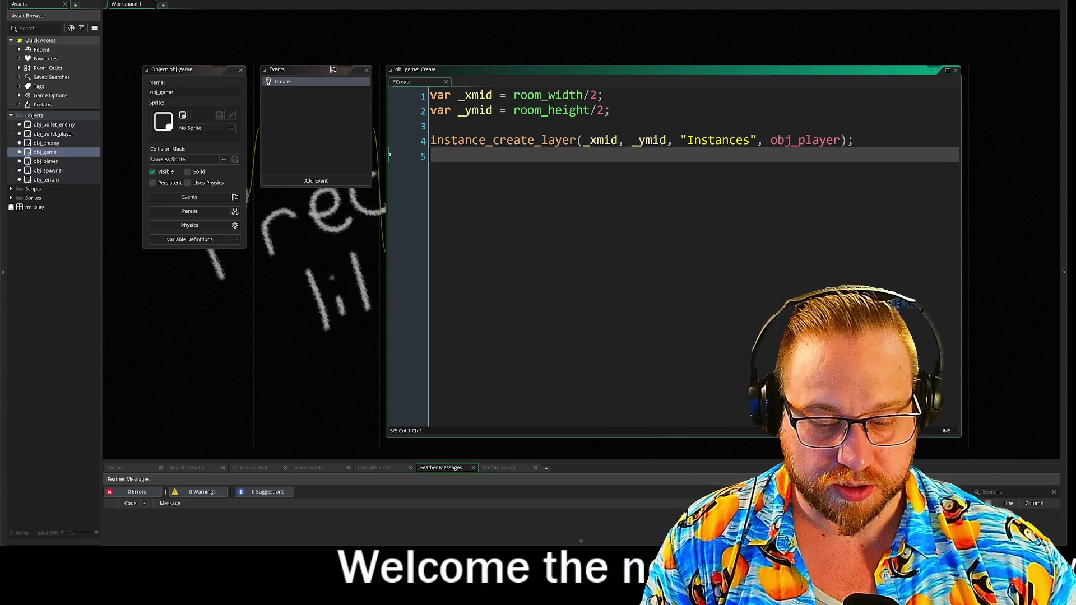
key("ctrl+v")
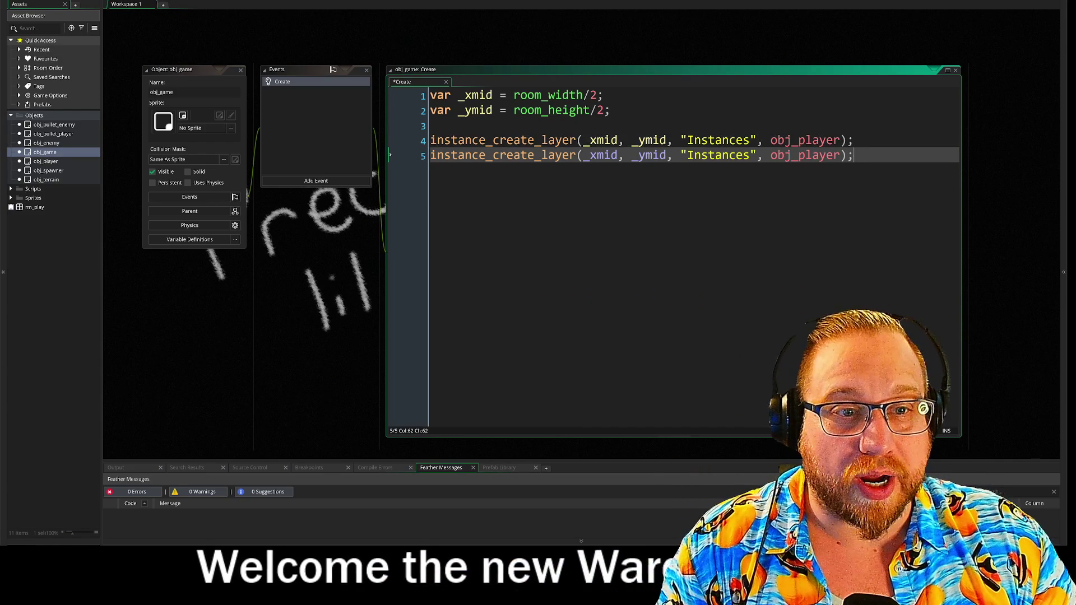
left_click(430, 140)
type("player =")
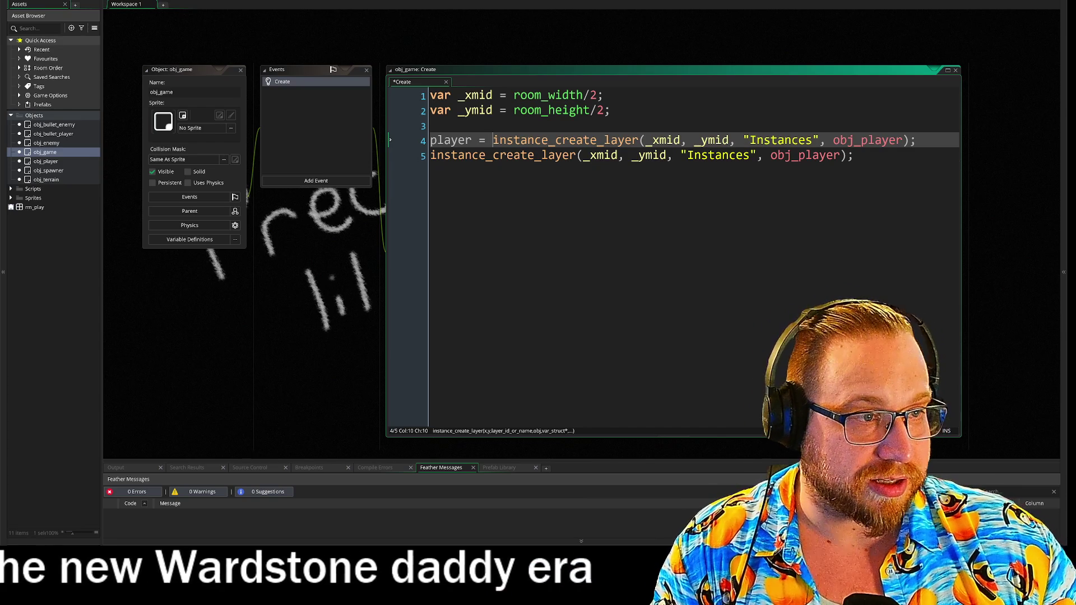
key("Down")
key("Home")
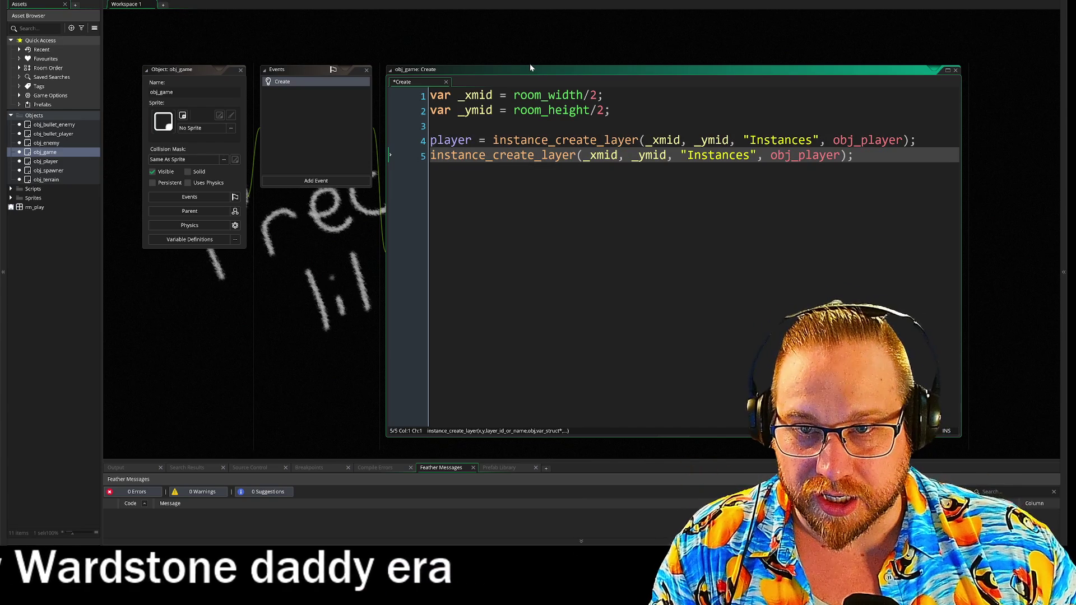
type("spawn")
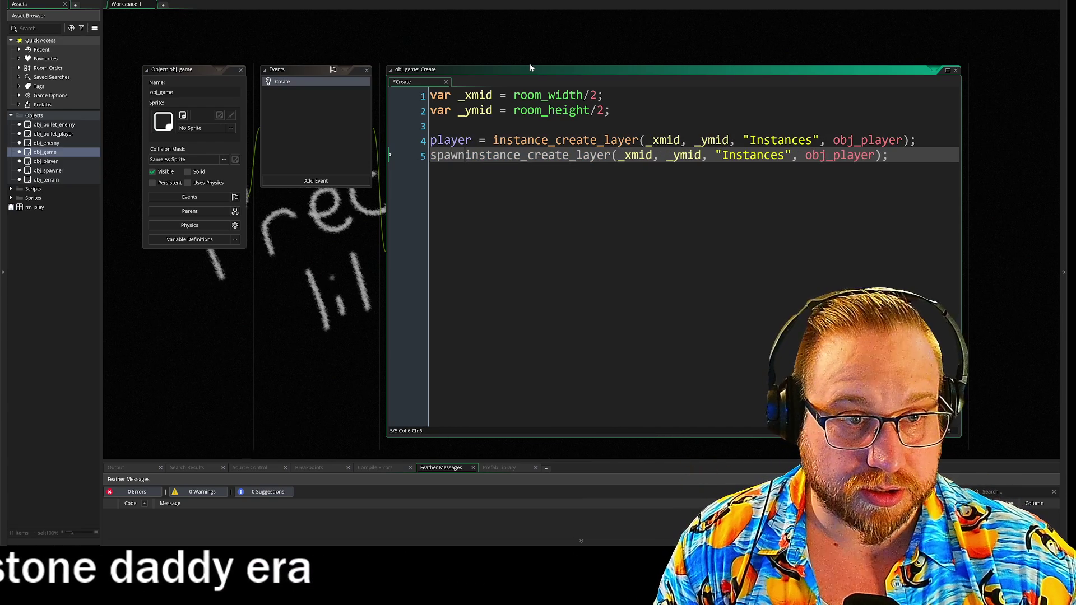
type("er = ")
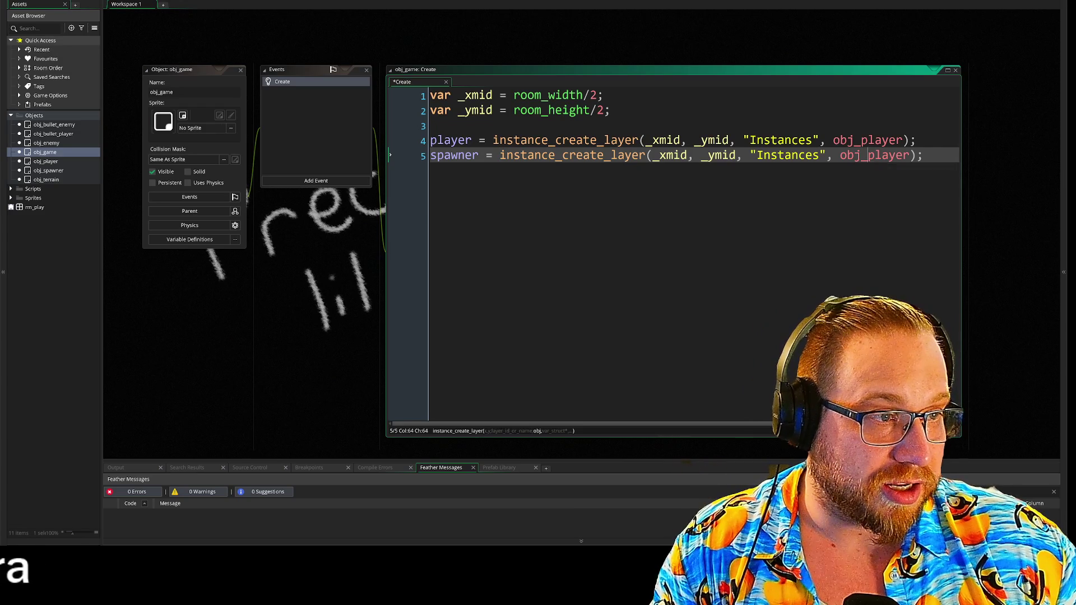
type("sp")
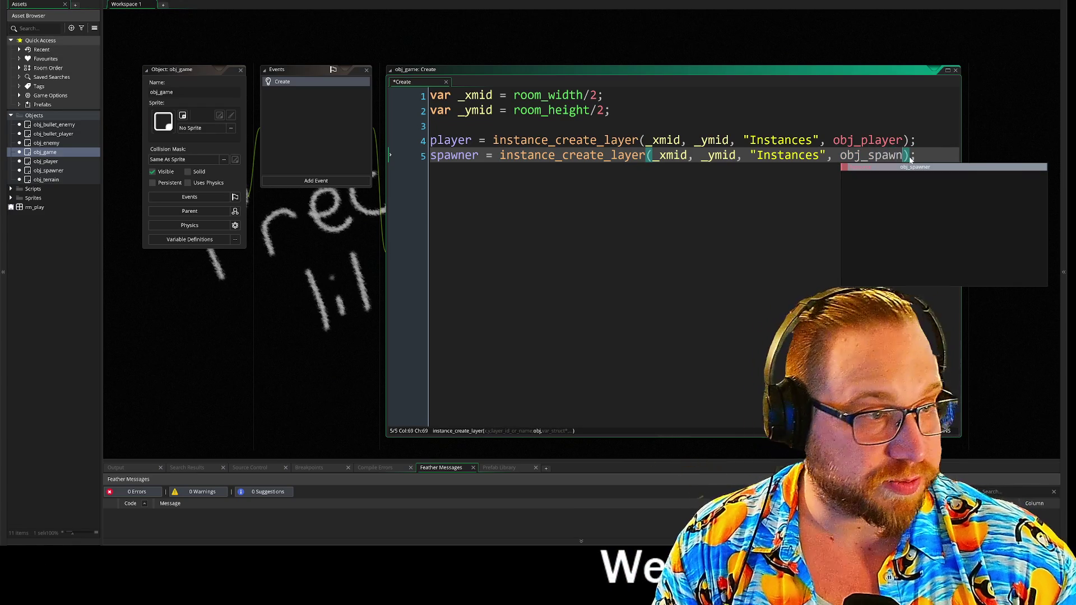
key("Return")
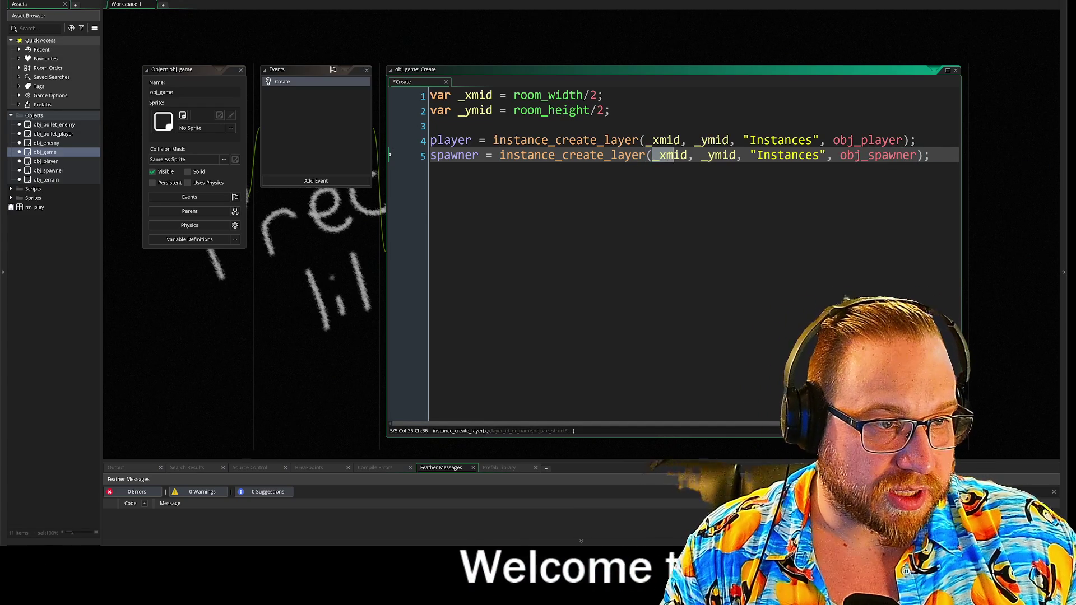
type("0, ")
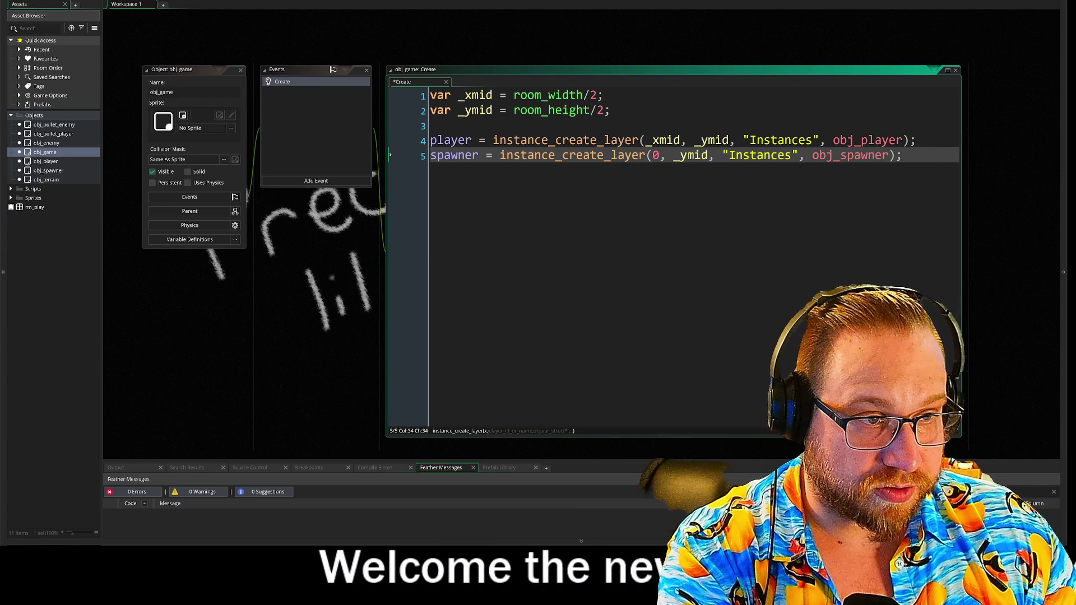
type("0")
left_click(875, 155)
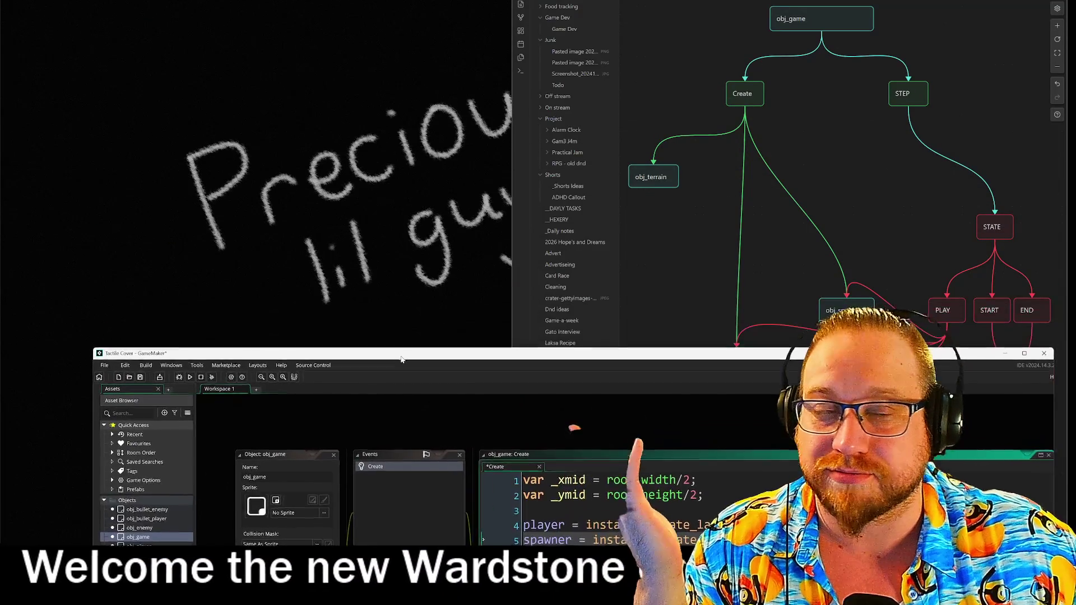
mouse_move(401, 359)
left_mouse_down()
mouse_move(409, 320)
mouse_move(362, 313)
mouse_move(953, 511)
mouse_move(695, 363)
mouse_move(441, 325)
mouse_move(245, 259)
mouse_move(268, 248)
left_mouse_up()
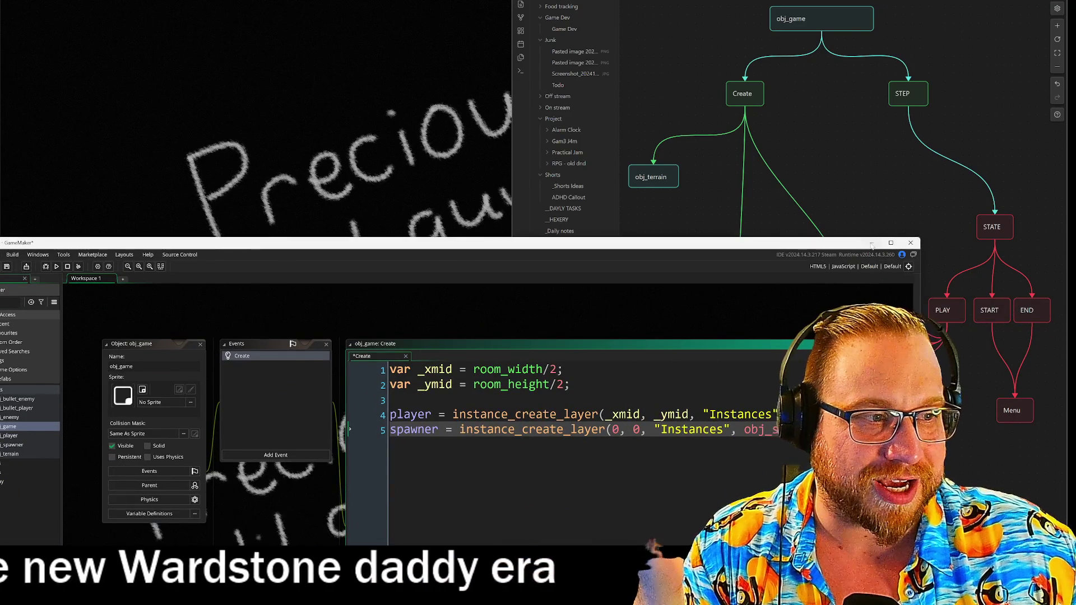
left_click(871, 244)
left_click(456, 152)
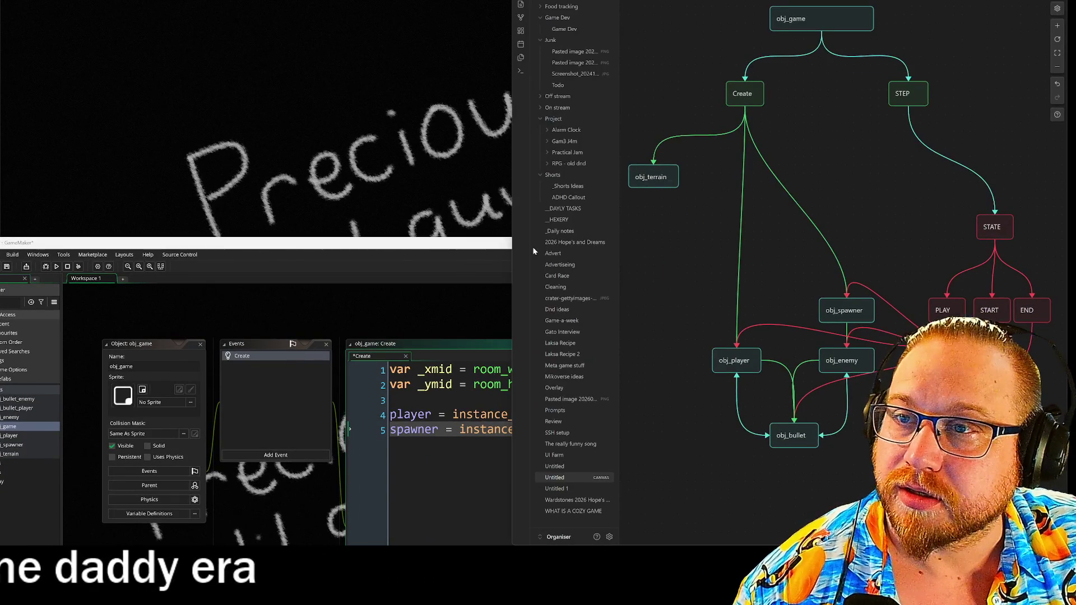
mouse_move(311, 248)
left_mouse_down()
mouse_move(431, 83)
mouse_move(381, 59)
left_mouse_up()
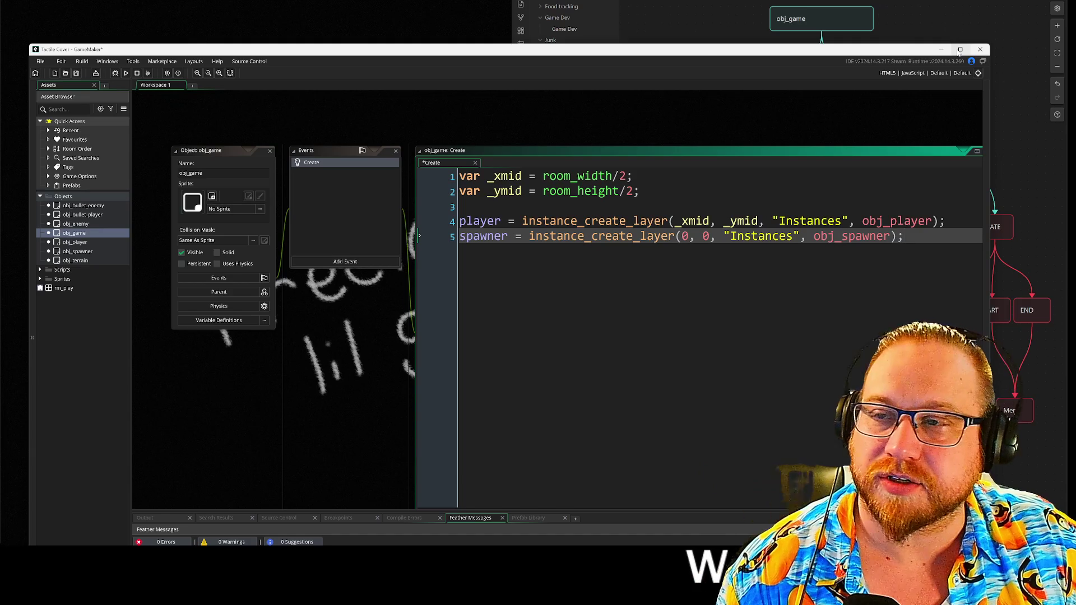
left_click(960, 49)
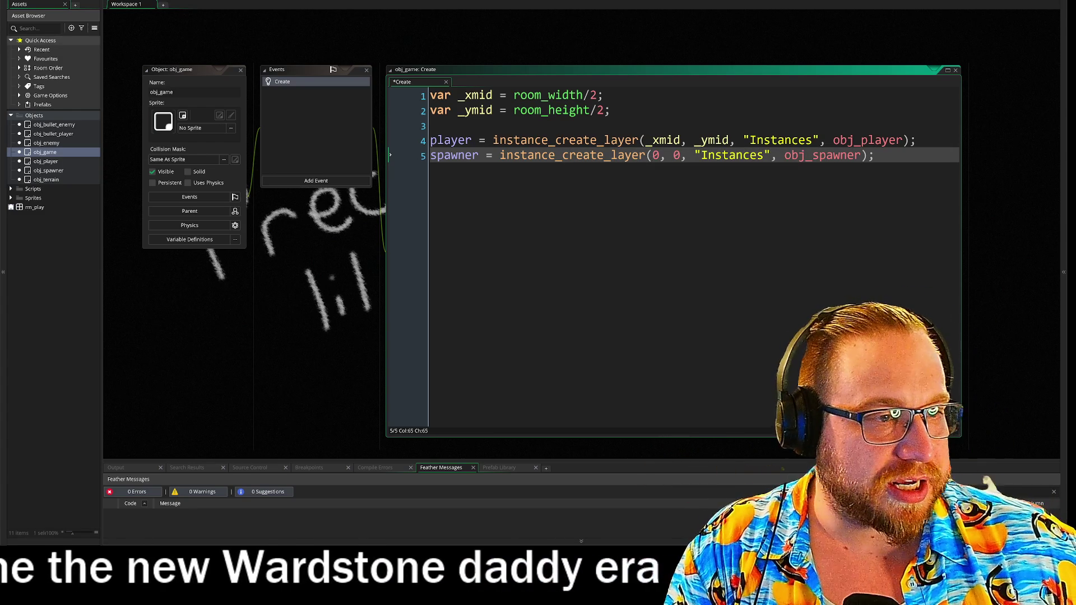
left_click(443, 125)
Check the Obsidian object graph, then add a blank line below the spawner code
key("ctrl+End")
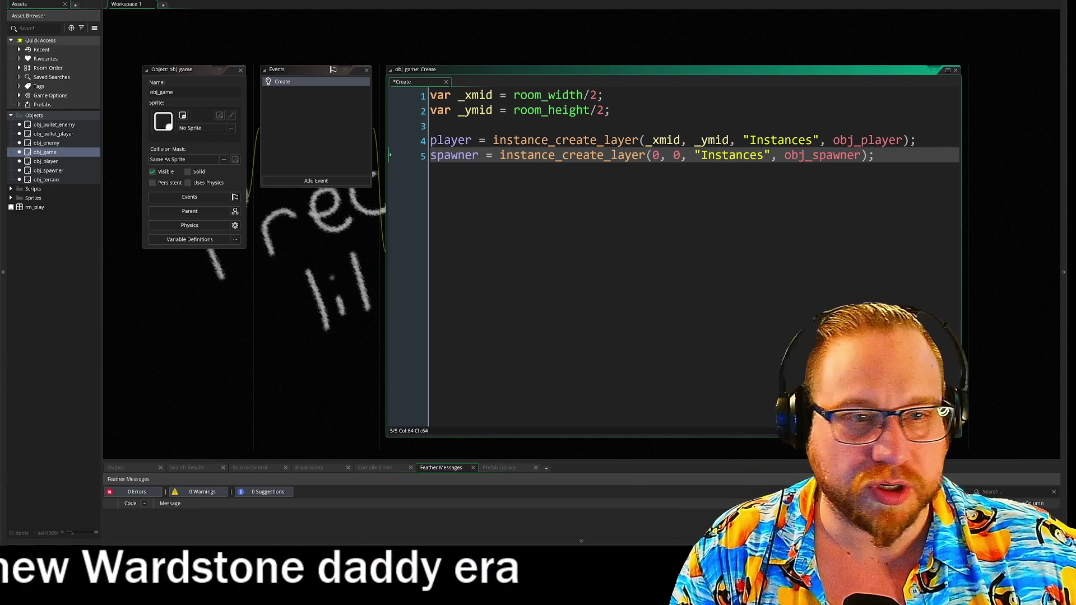
key("alt+Tab")
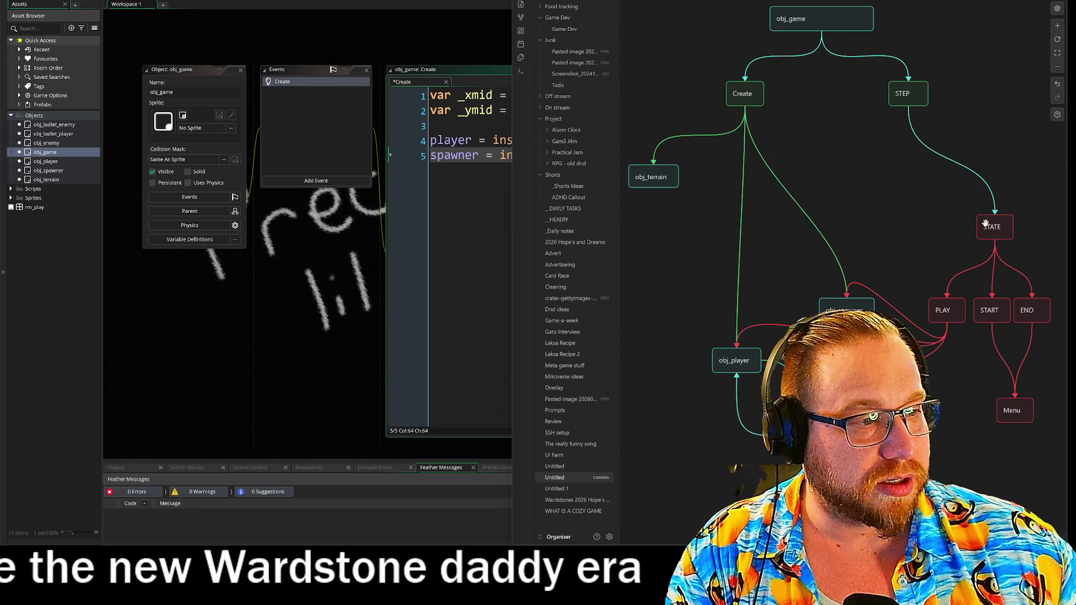
left_click(499, 155)
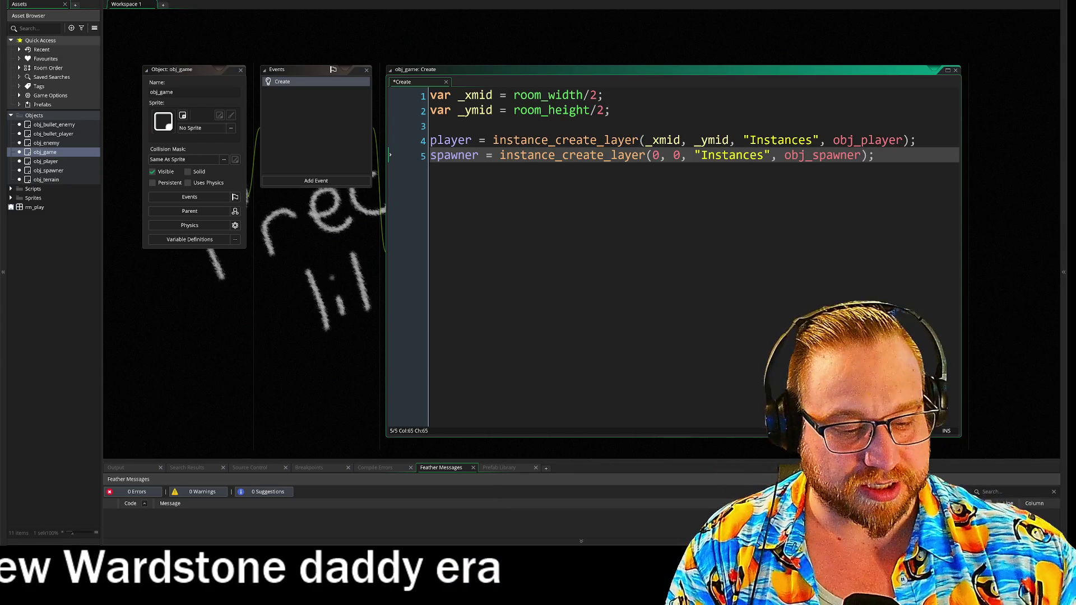
key("End")
key("Return")
key("Return")
type("i")
key("BackSpace")
Begin an enum declaration named GAME_STATE on line 7
type("enum")
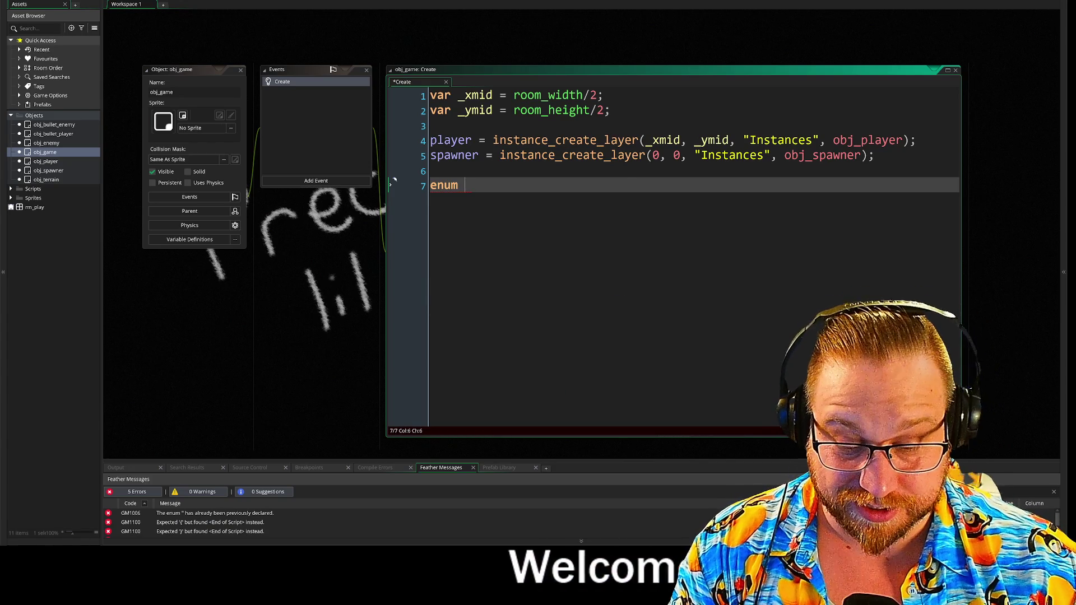
type("state")
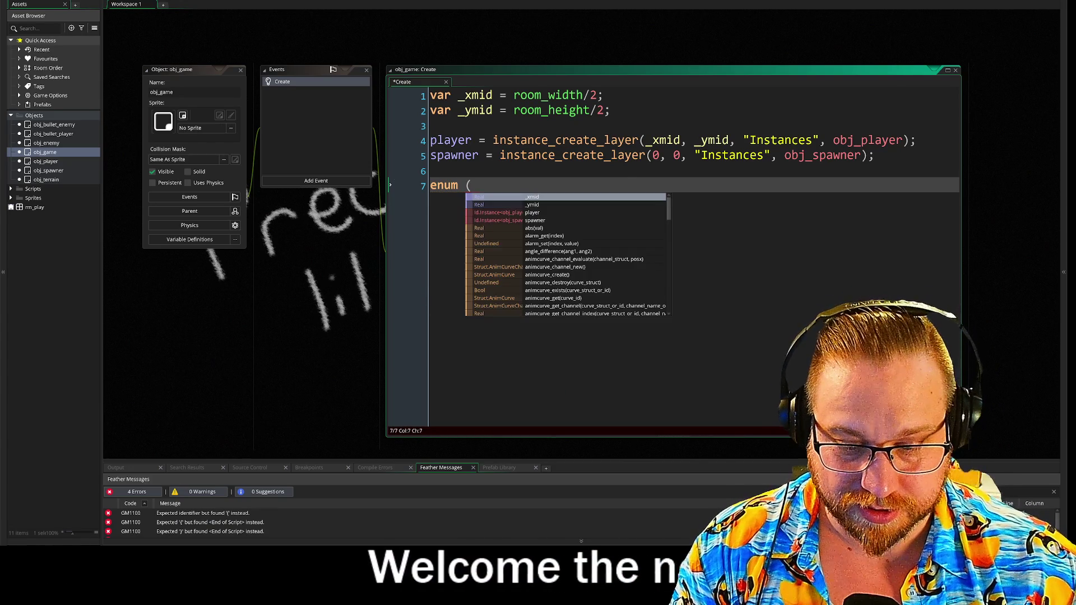
type(")")
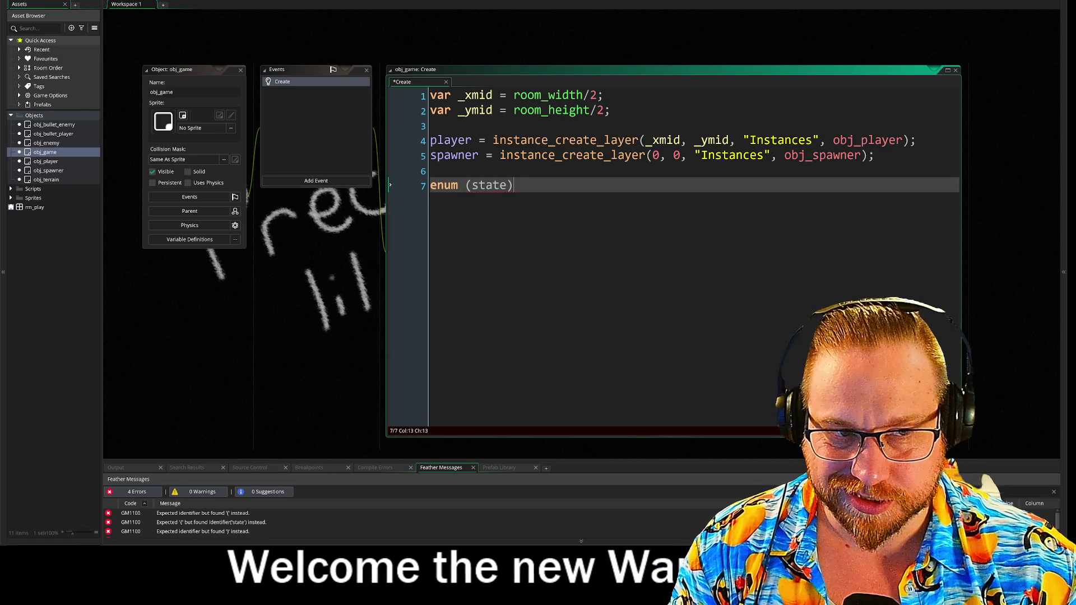
key("Return")
key("Return")
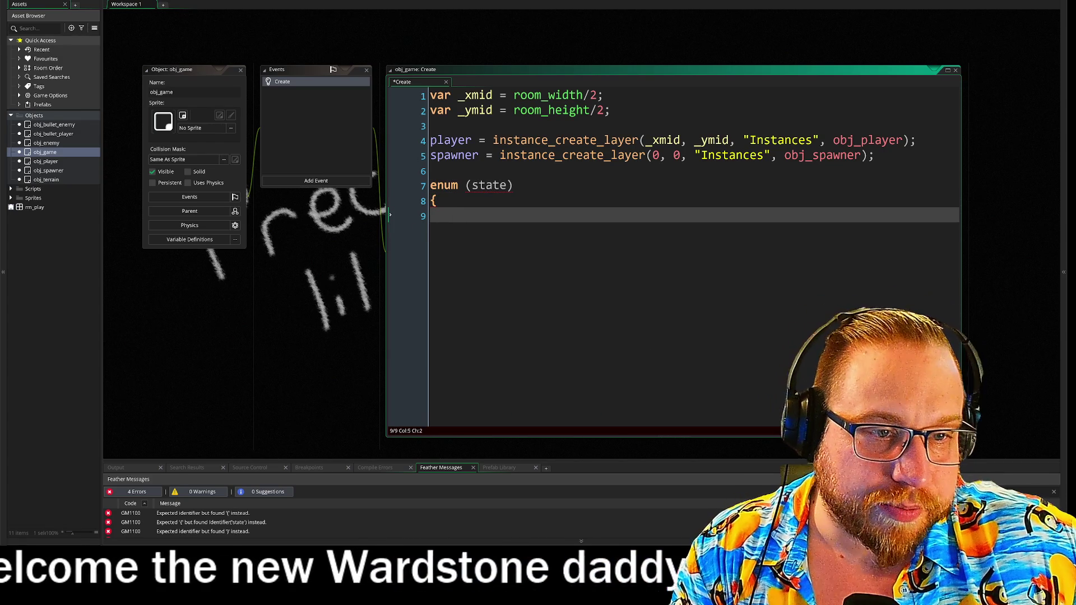
left_click_drag(465, 185, 511, 188)
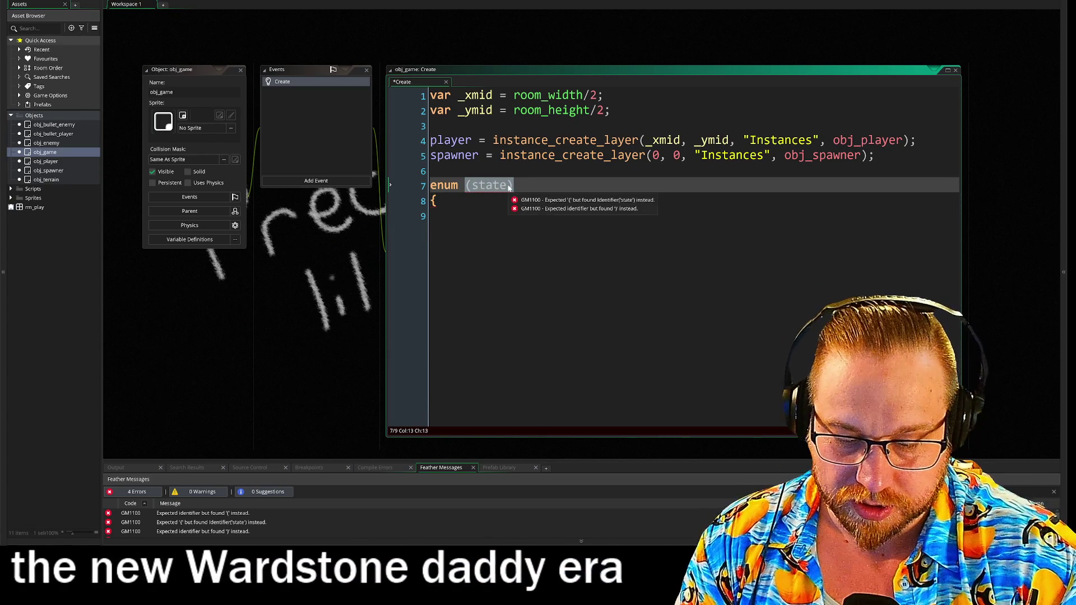
type("GAME_STATE")
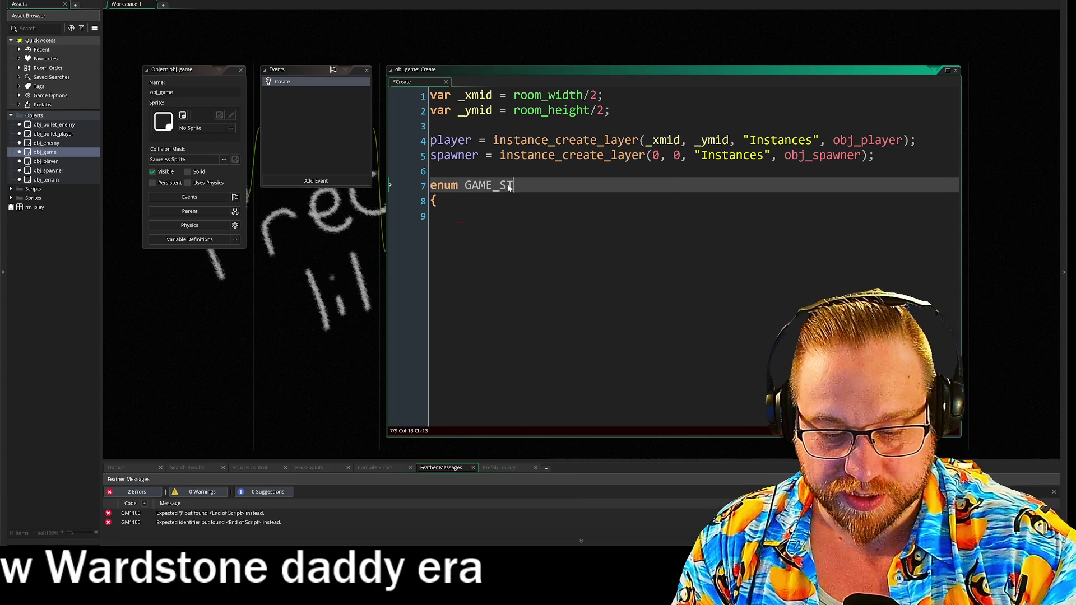
left_click(458, 216)
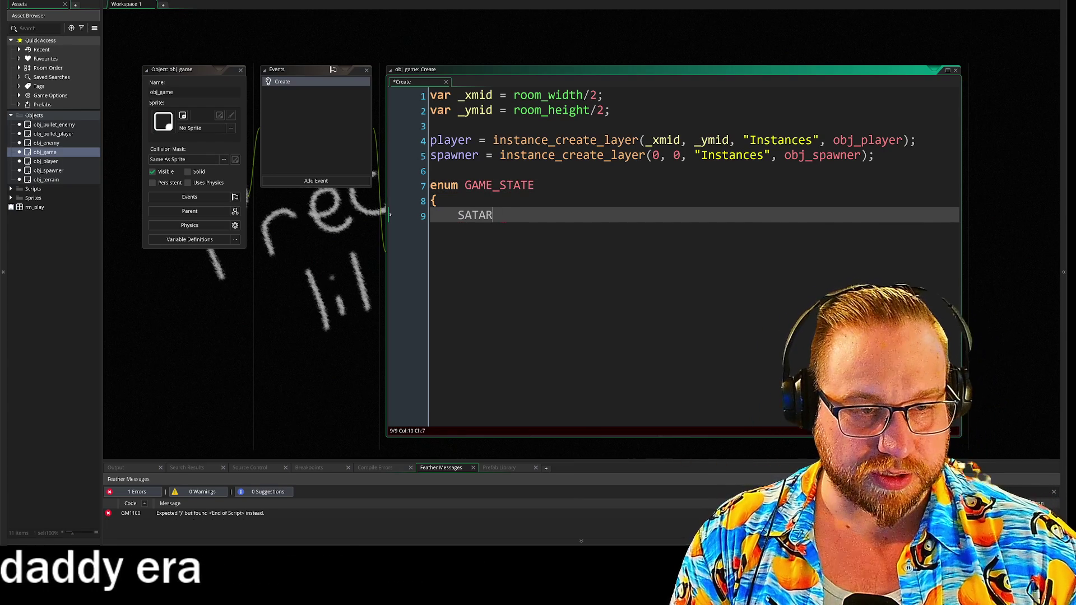
Fill the enum with START, PLAY and END values and close its brace
key("BackSpace")
key("BackSpace")
key("BackSpace")
type("TART")
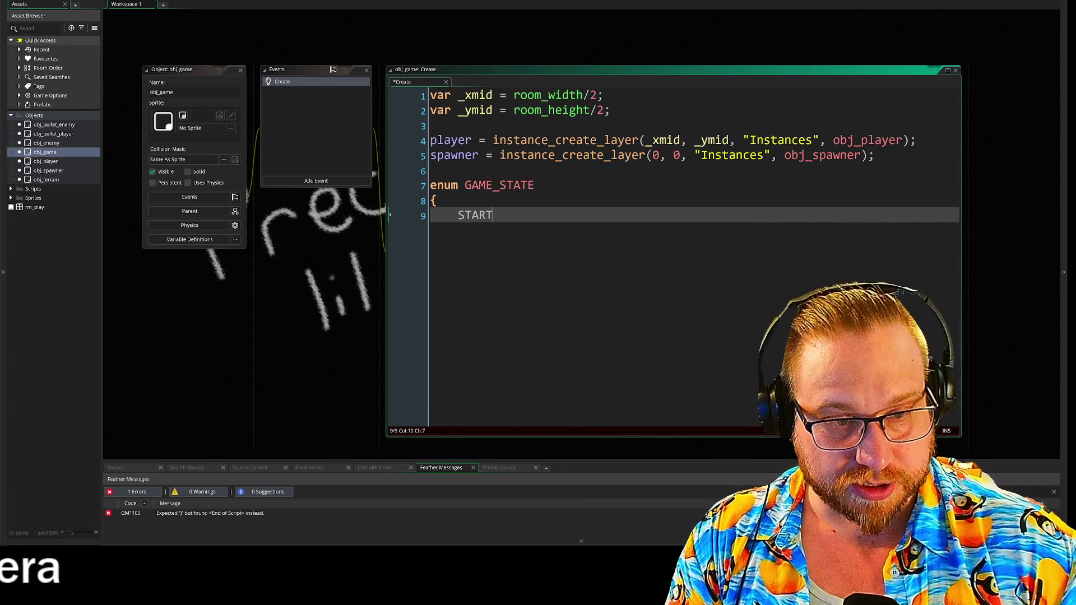
type(",")
key("Return")
type("PLA")
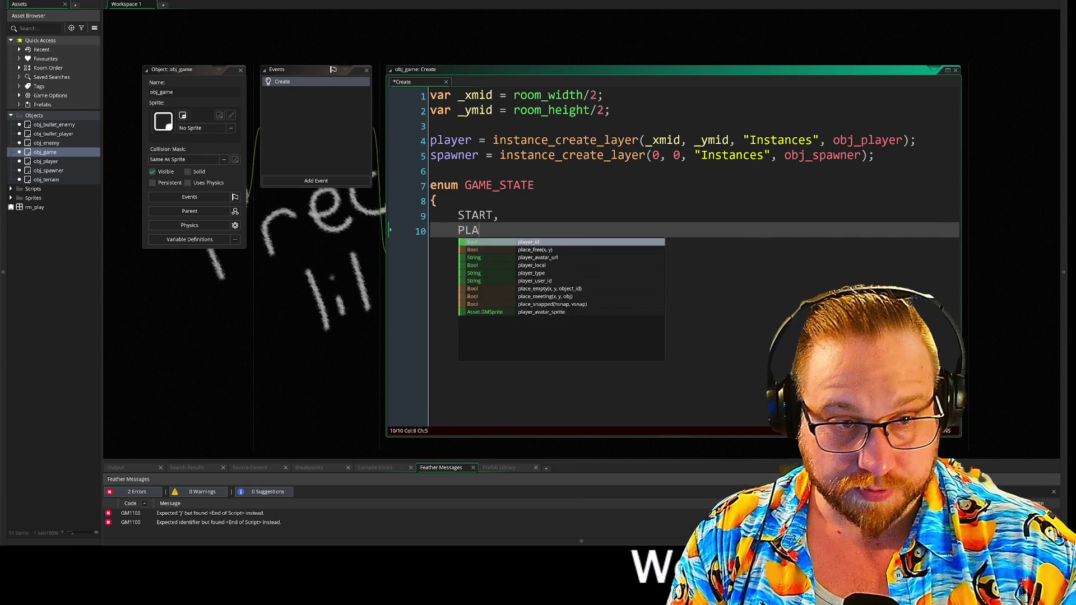
type("Y,")
key("Return")
type("ND")
key("Return")
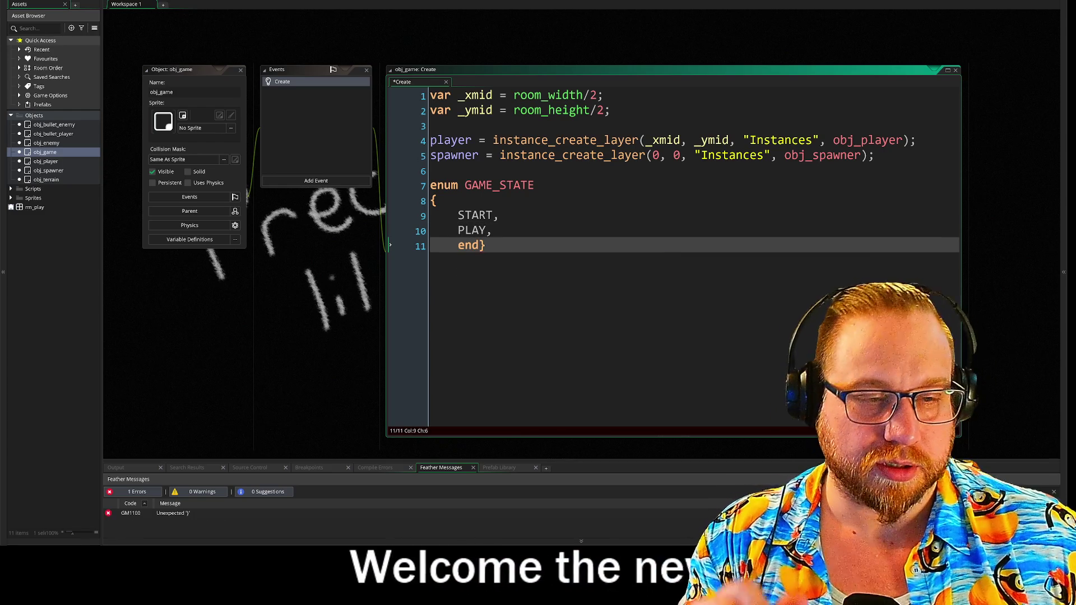
key("BackSpace")
key("BackSpace")
type("ND,")
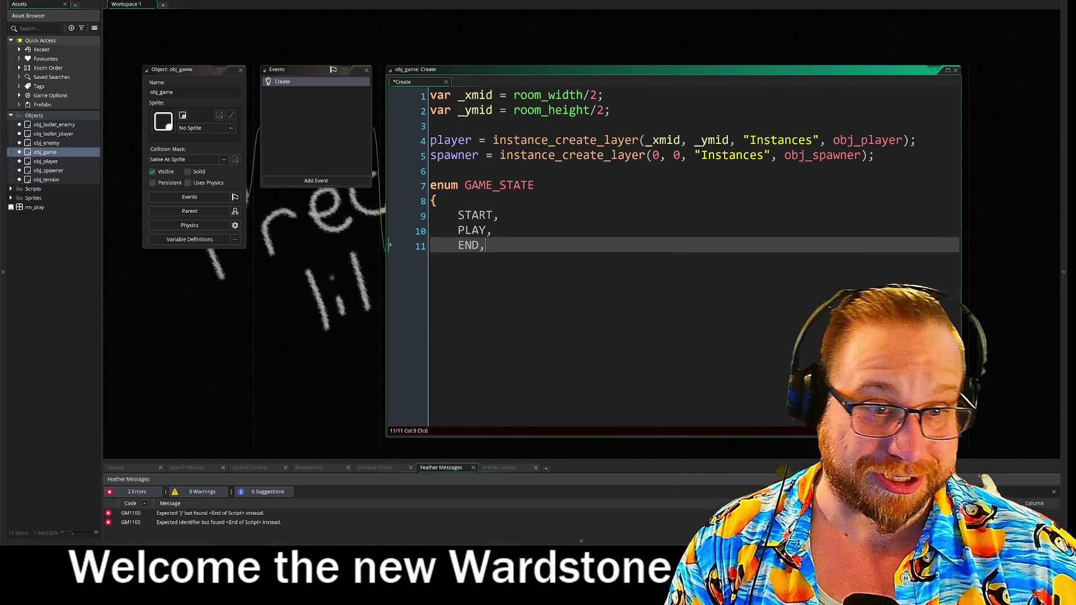
key("Return")
type("}")
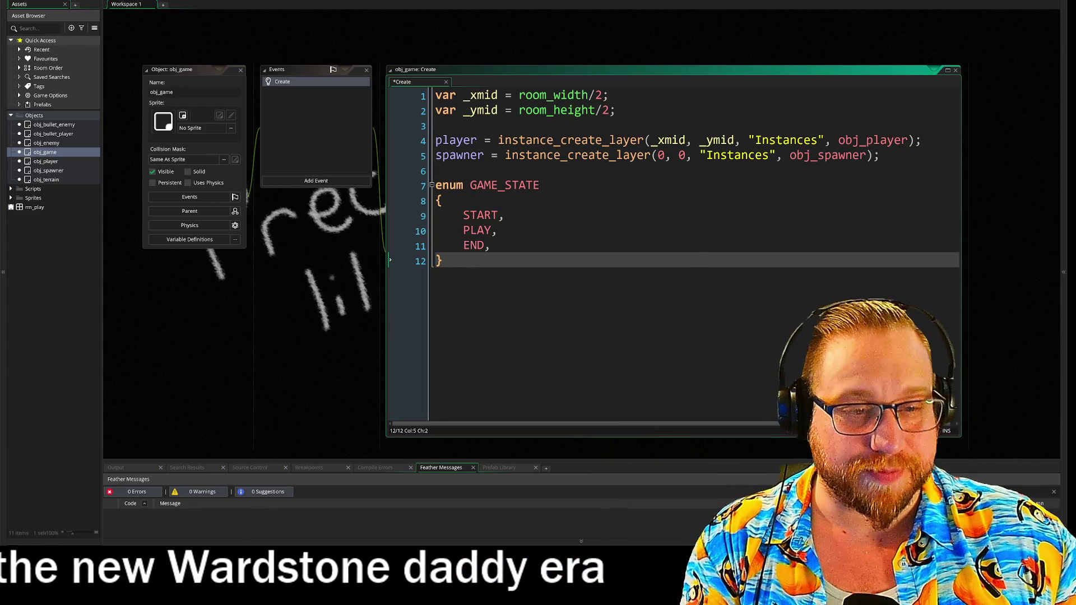
key("Return")
type("state")
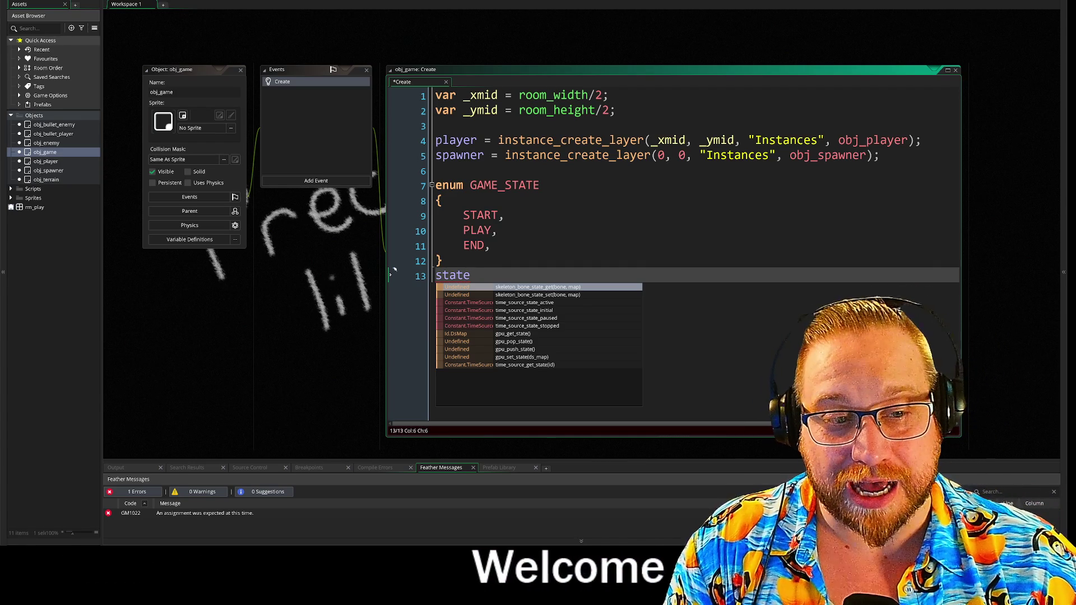
Complete the line state = GAME_STATE.START; and expand the Scripts folder in the Asset Browser
type("d")
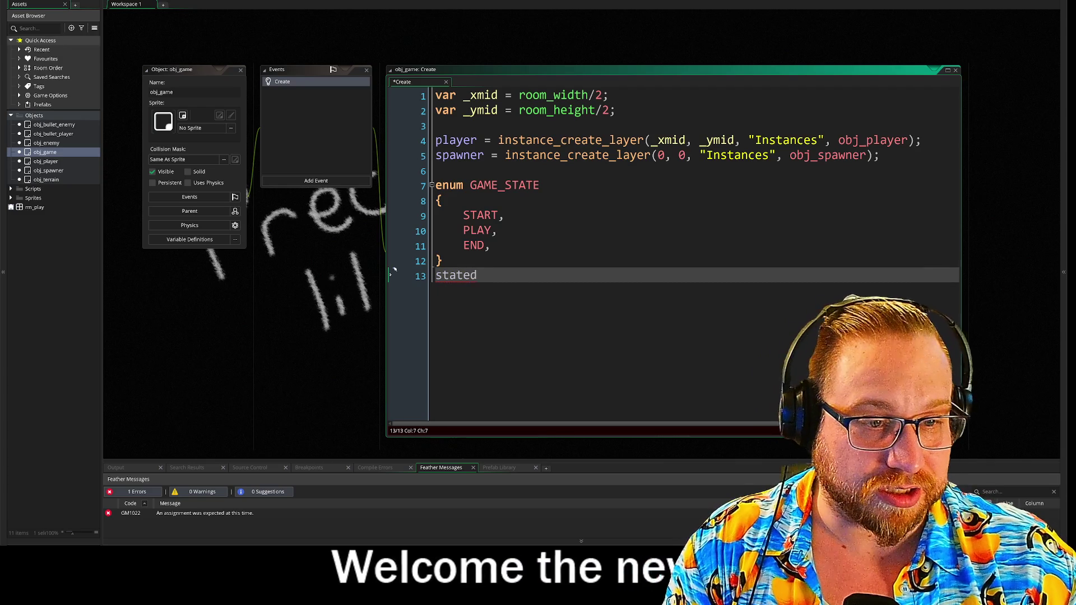
key("BackSpace")
type("= ")
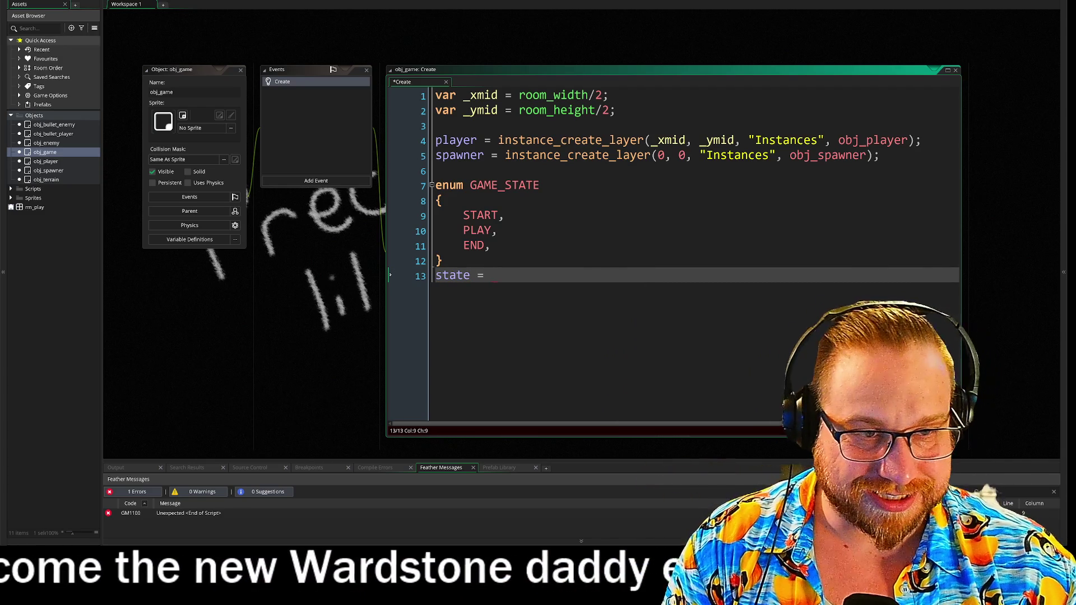
type("GAME_STATE")
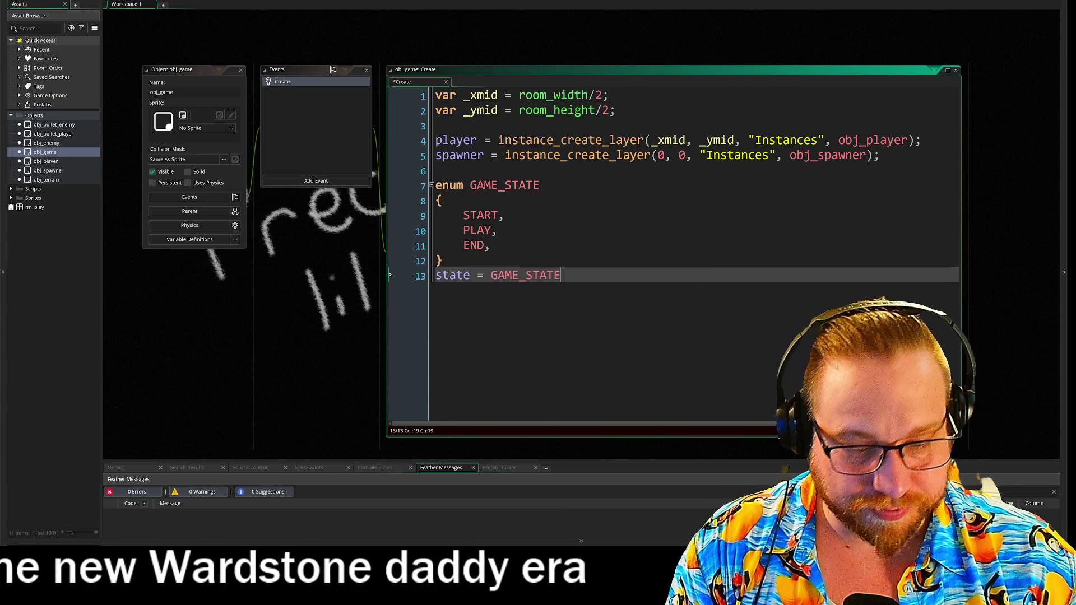
type(".START")
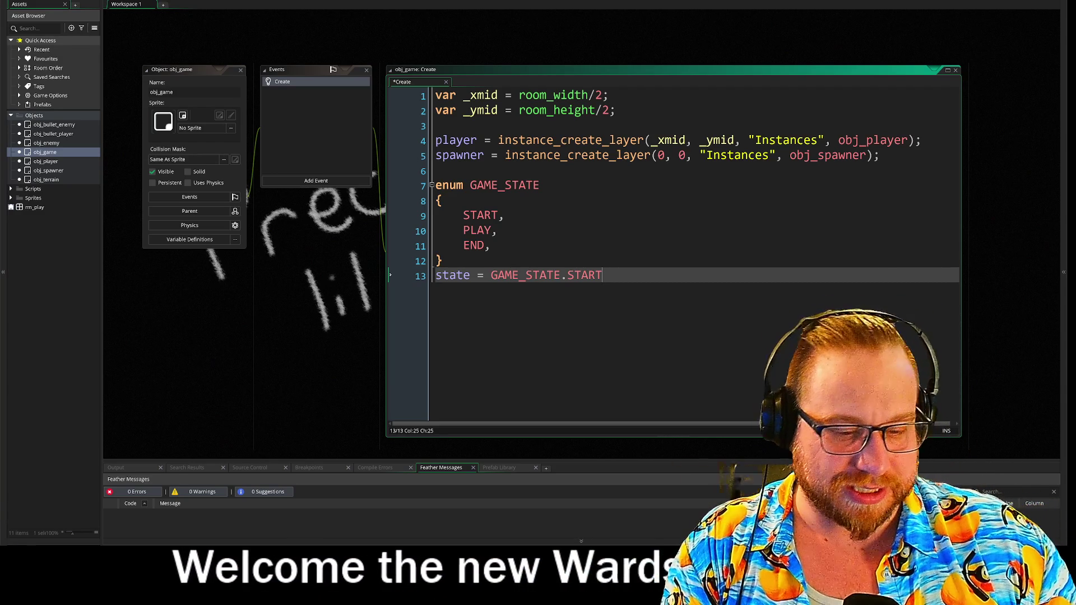
type(";")
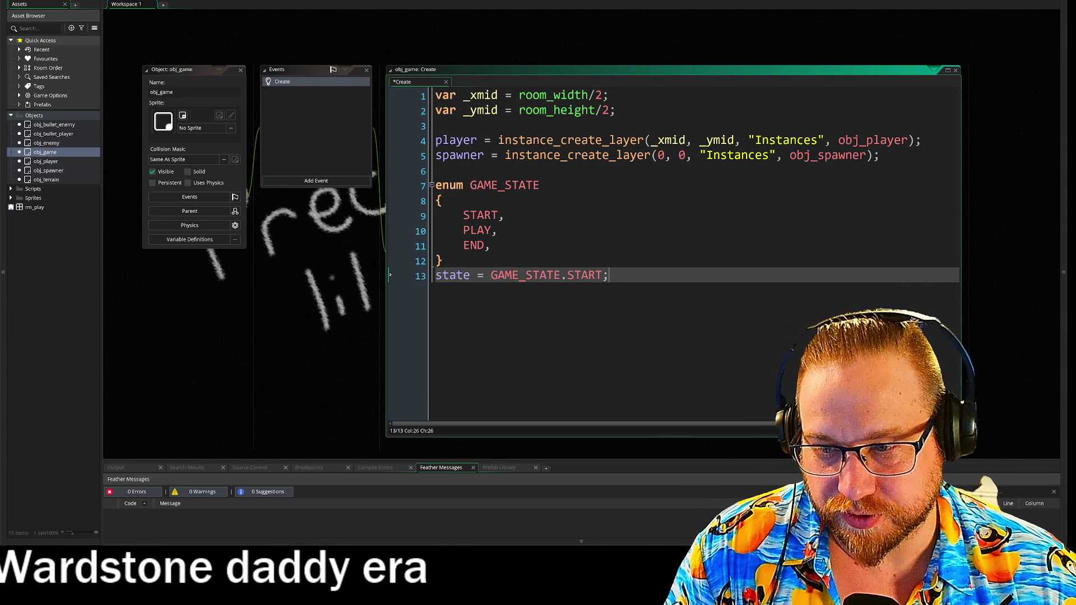
key("Return")
key("Return")
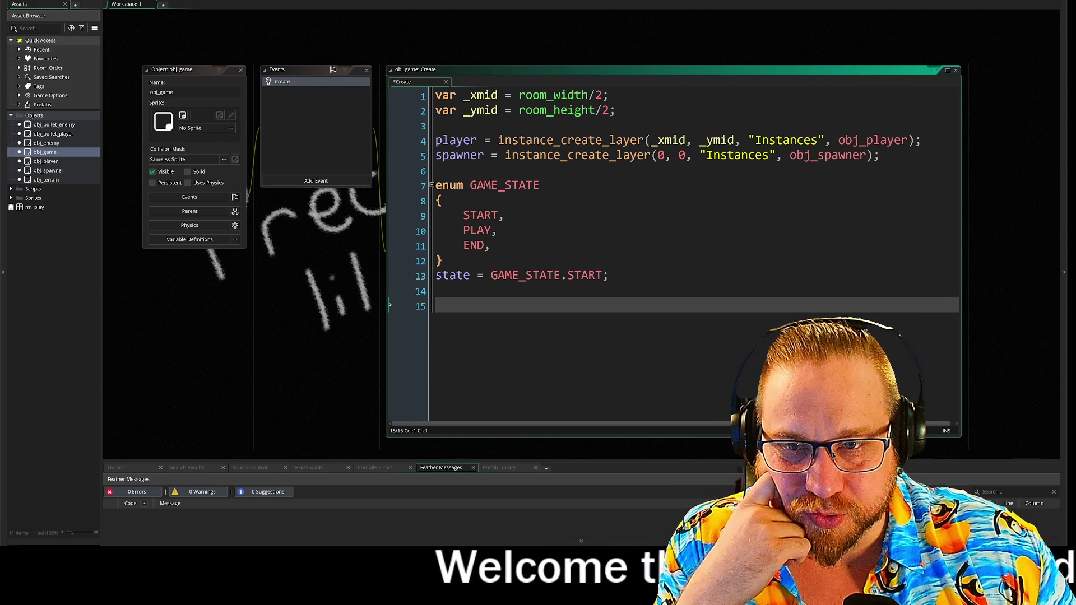
left_click(12, 191)
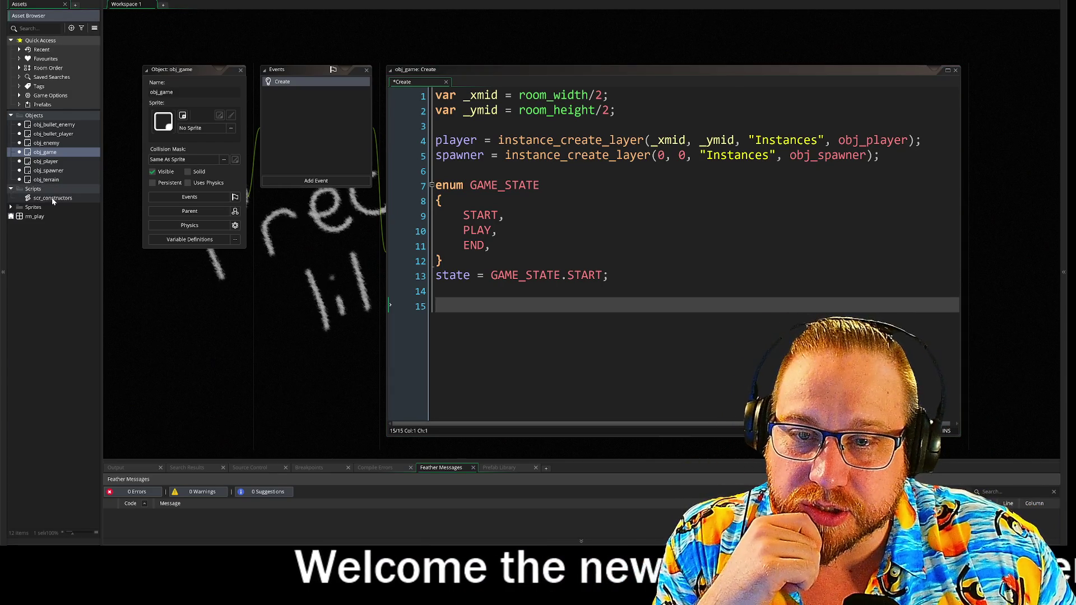
Open scr_constructors, widen its view, and unfold the Gun, Countdown and wrap_num functions
double_click(52, 198)
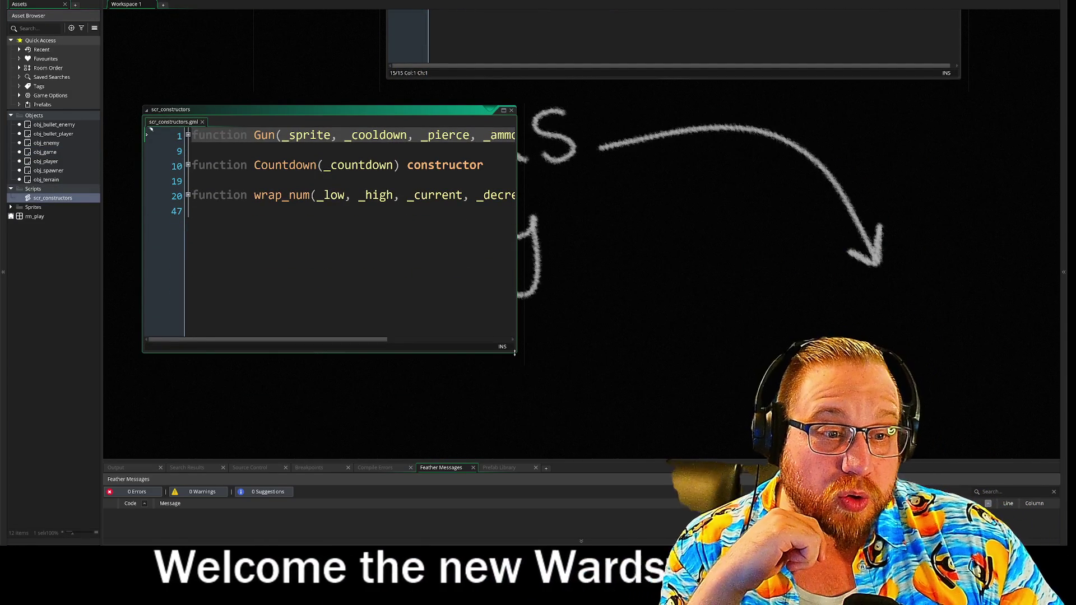
left_click_drag(515, 352, 860, 443)
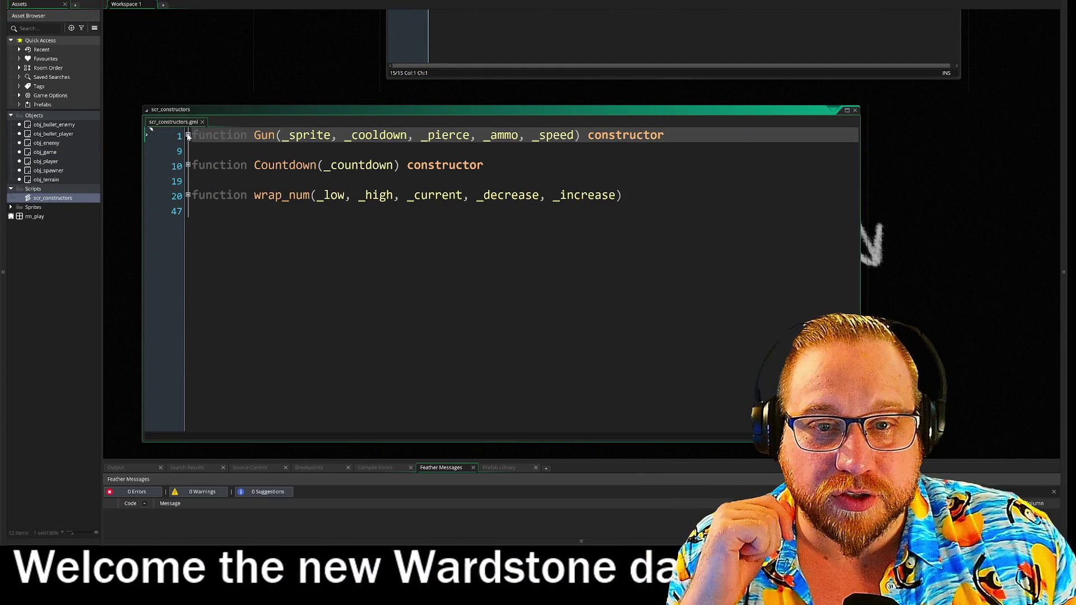
left_click(189, 135)
left_click(188, 271)
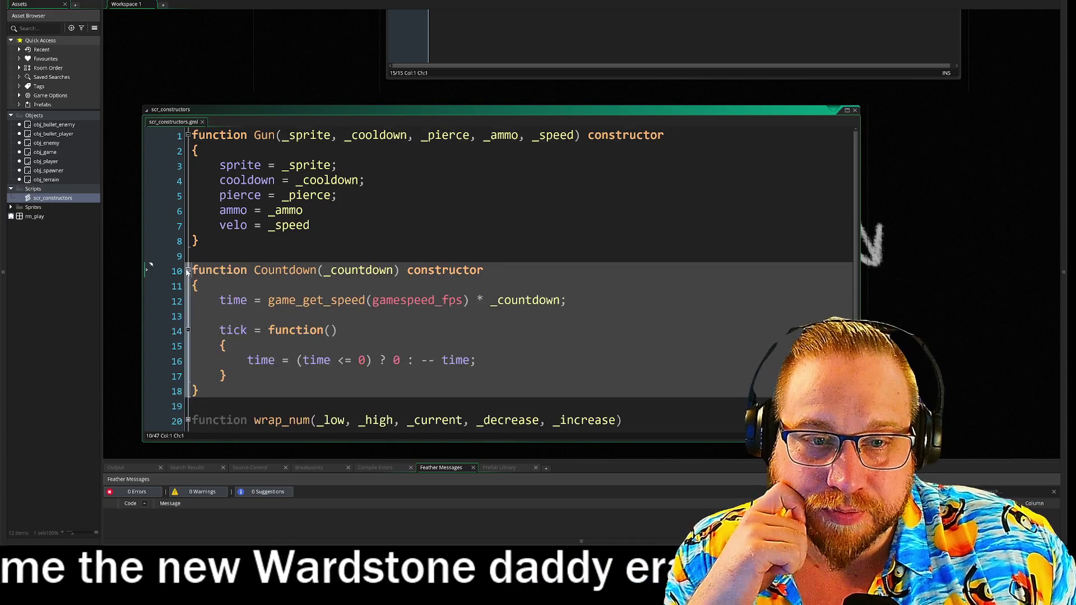
scroll(187, 271, "down", 1)
left_click(188, 379)
scroll(188, 379, "down", 1)
scroll(188, 271, "down", 2)
Review the Gun constructor body, fold wrap_num, Countdown and Gun again, and return to obj_game
scroll(189, 271, "up", 1)
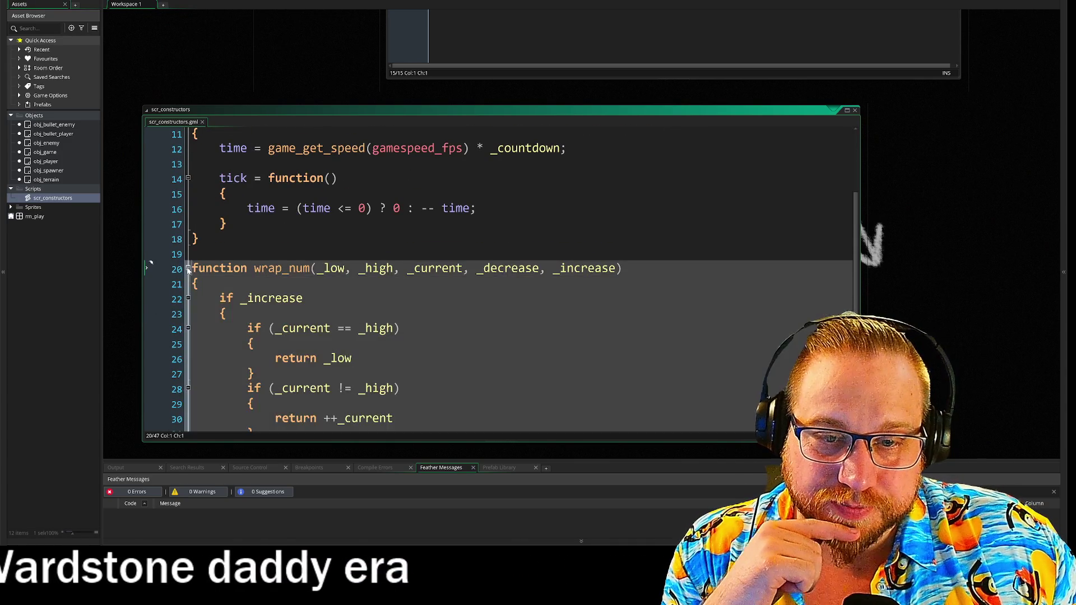
left_click(188, 270)
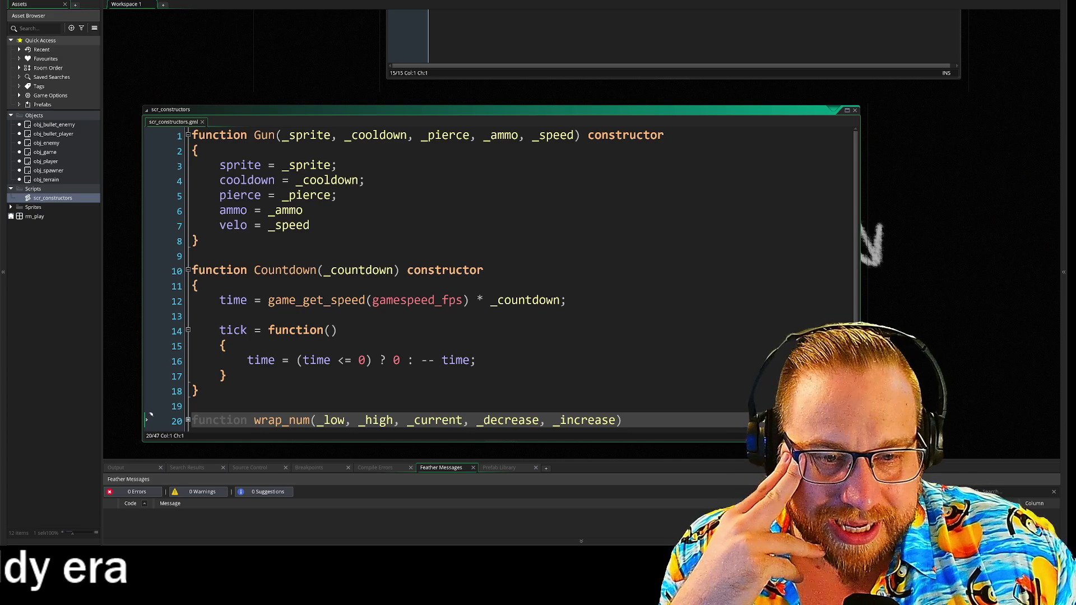
left_click(303, 211)
mouse_move(219, 165)
left_mouse_down()
mouse_move(365, 180)
mouse_move(400, 235)
left_mouse_up()
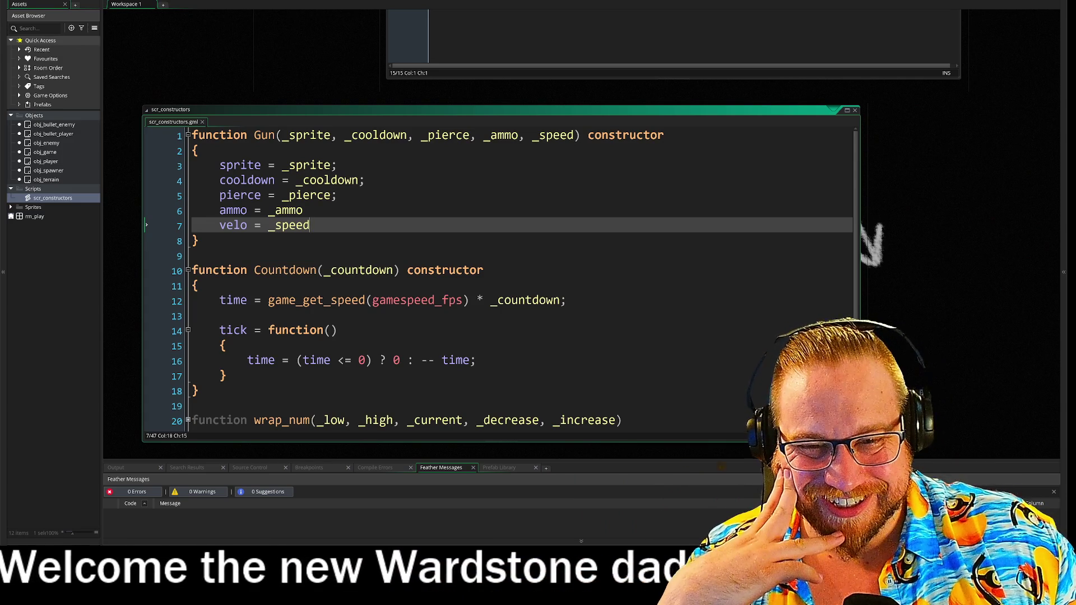
left_click(188, 270)
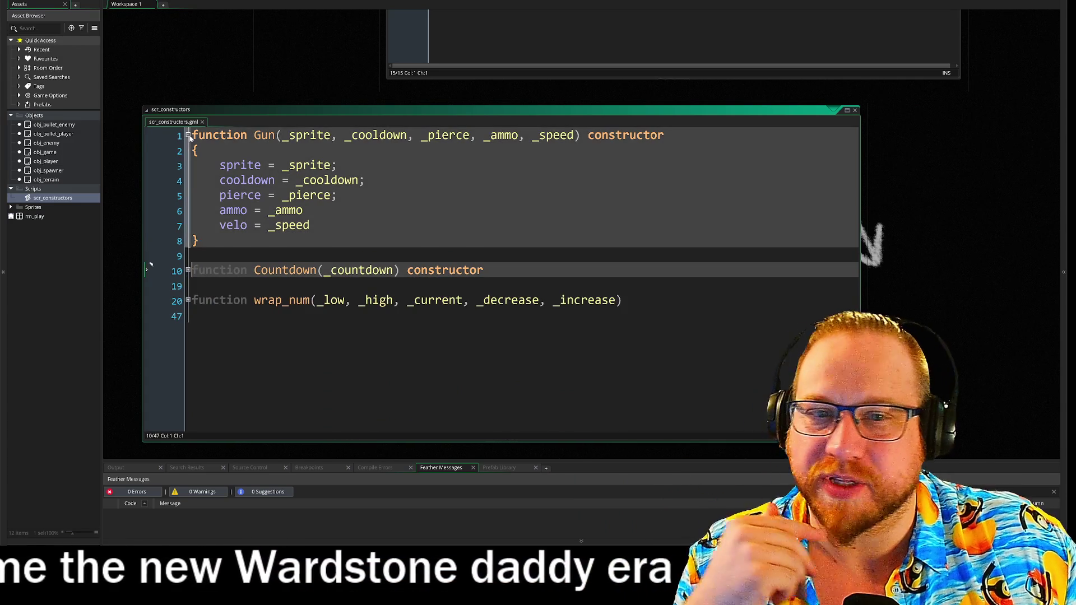
left_click(188, 135)
scroll(294, 227, "up", 5)
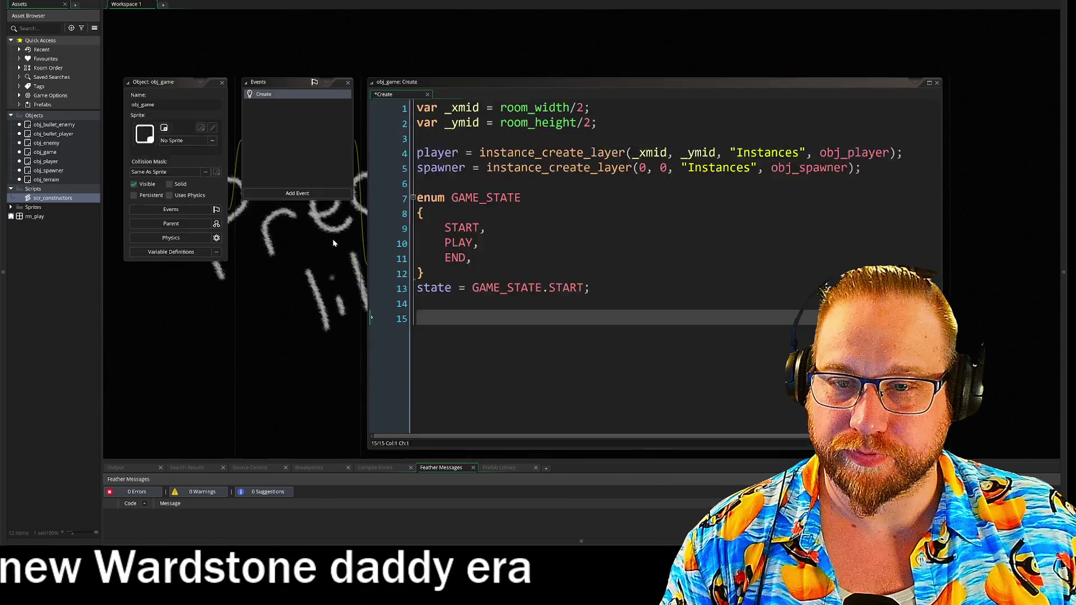
scroll(324, 255, "down", 3)
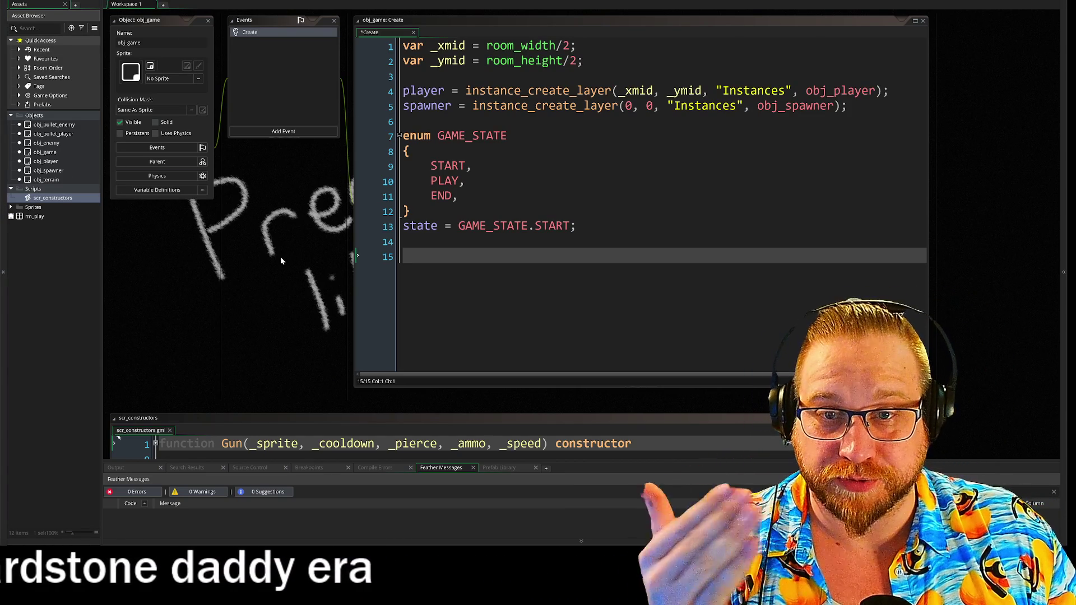
left_click(276, 131)
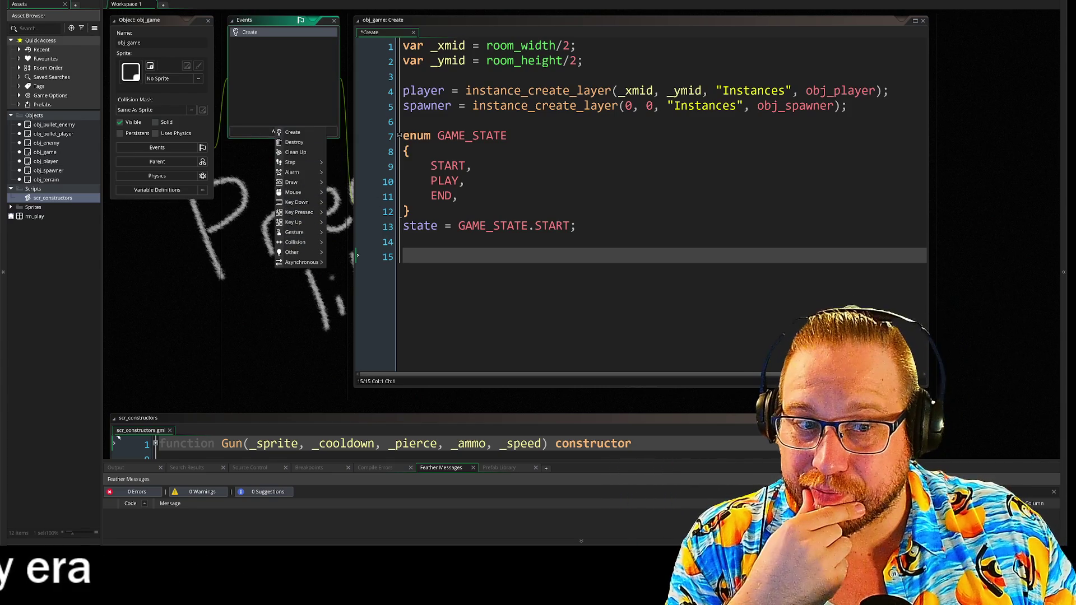
left_click(276, 132)
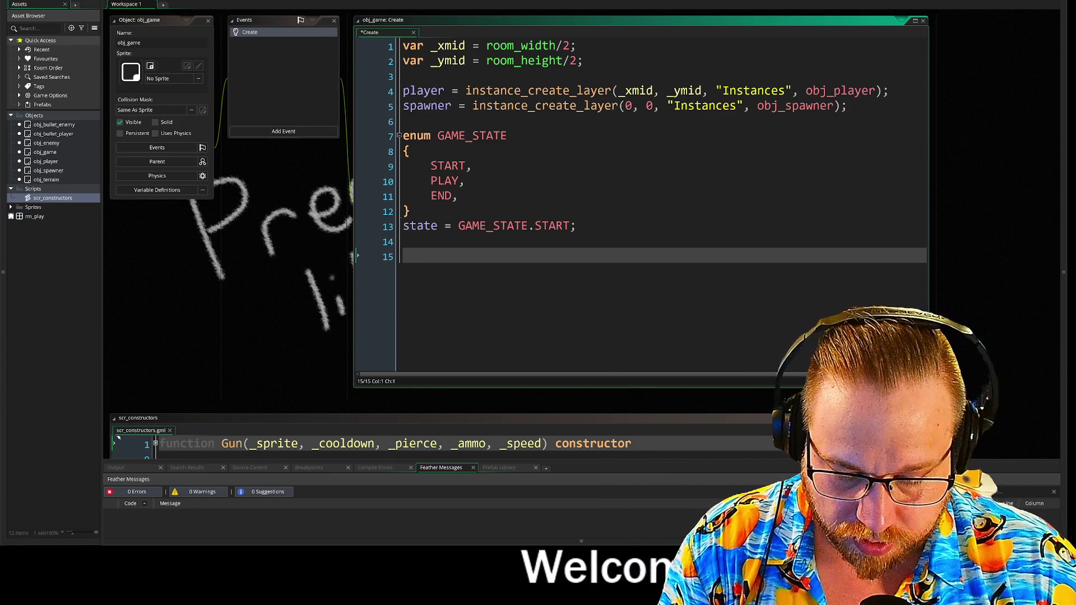
Add display_set_gui_size(500, 500); on line 15 of the Create event
type("gui")
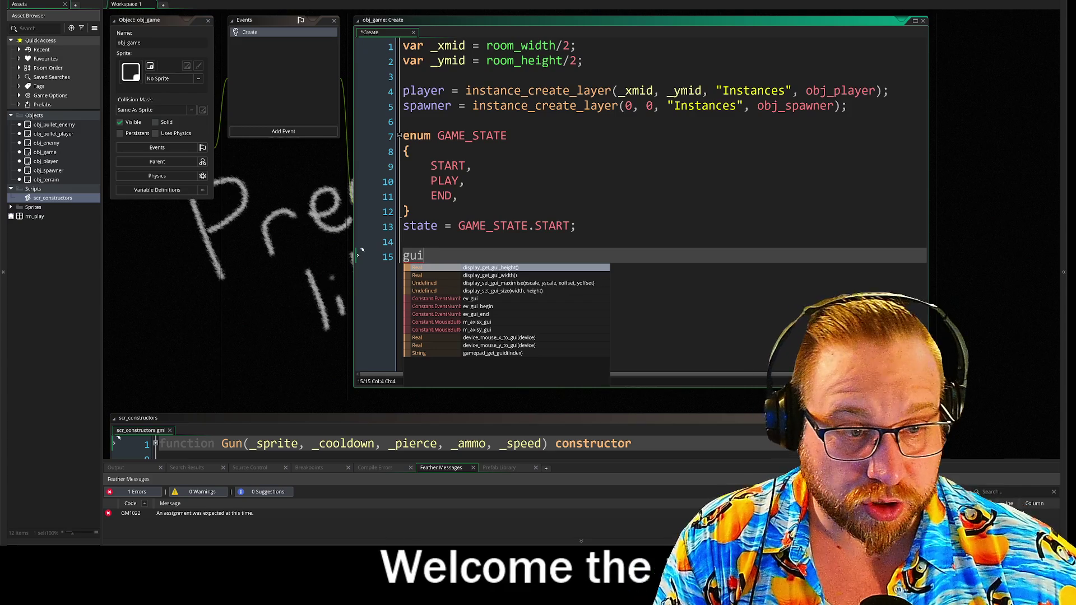
key("Down")
key("Down")
key("Down")
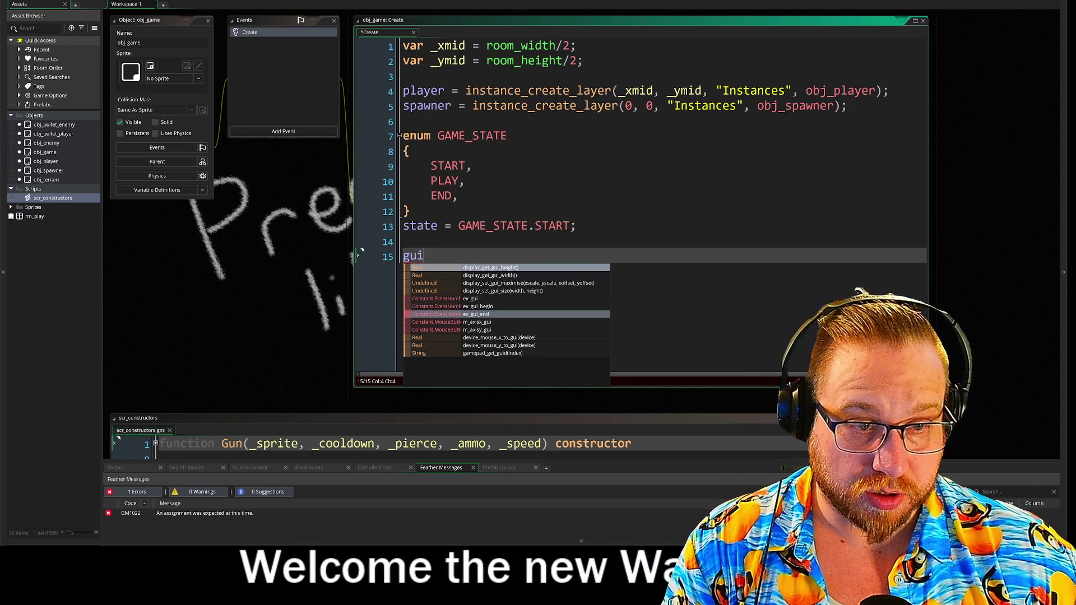
key("Up")
key("Return")
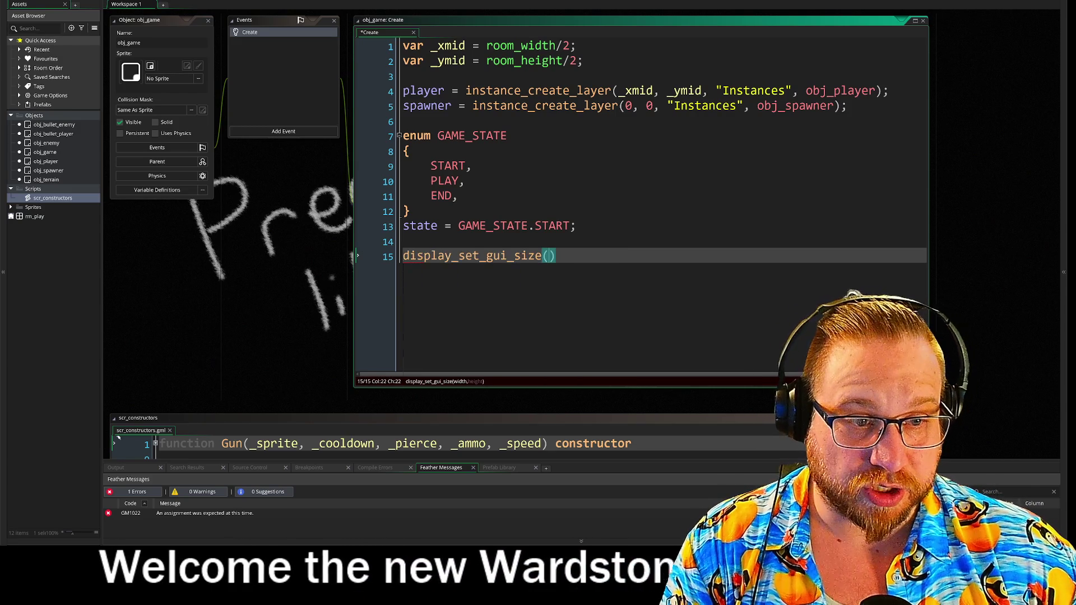
type("500")
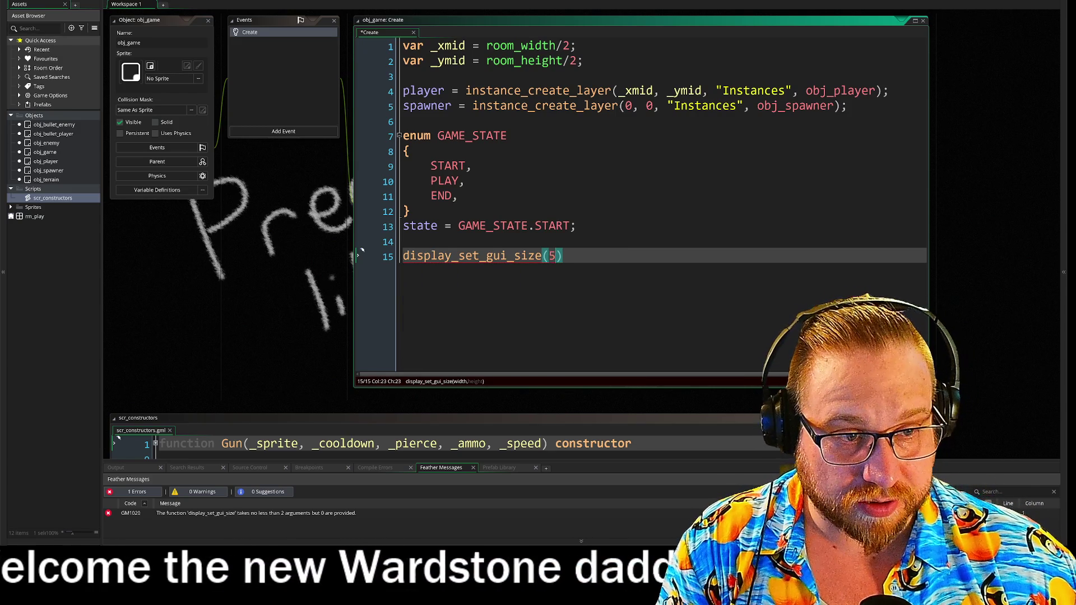
type(", 5")
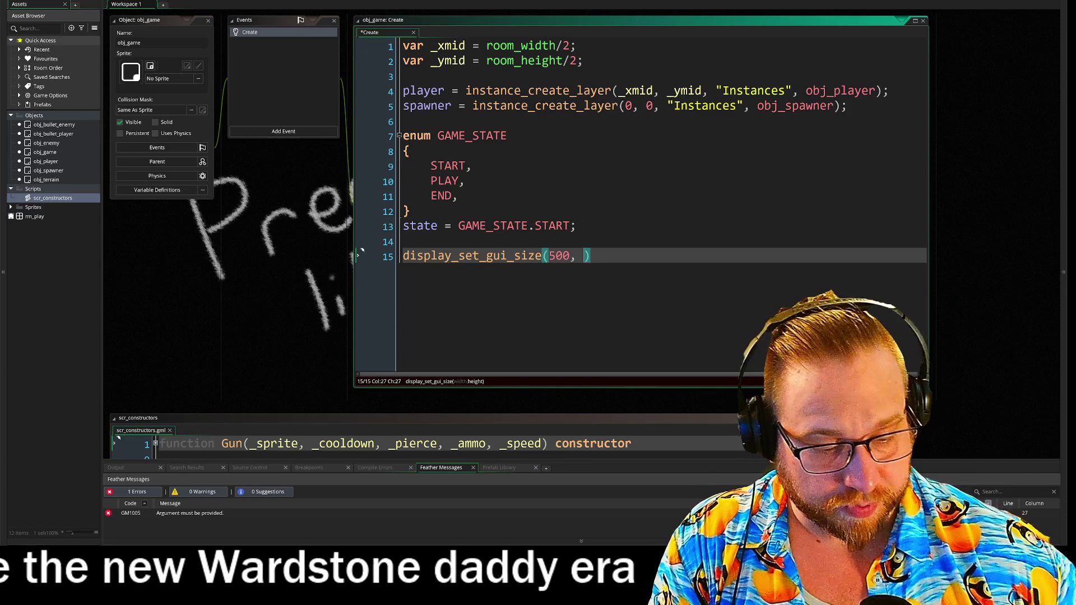
type("00)")
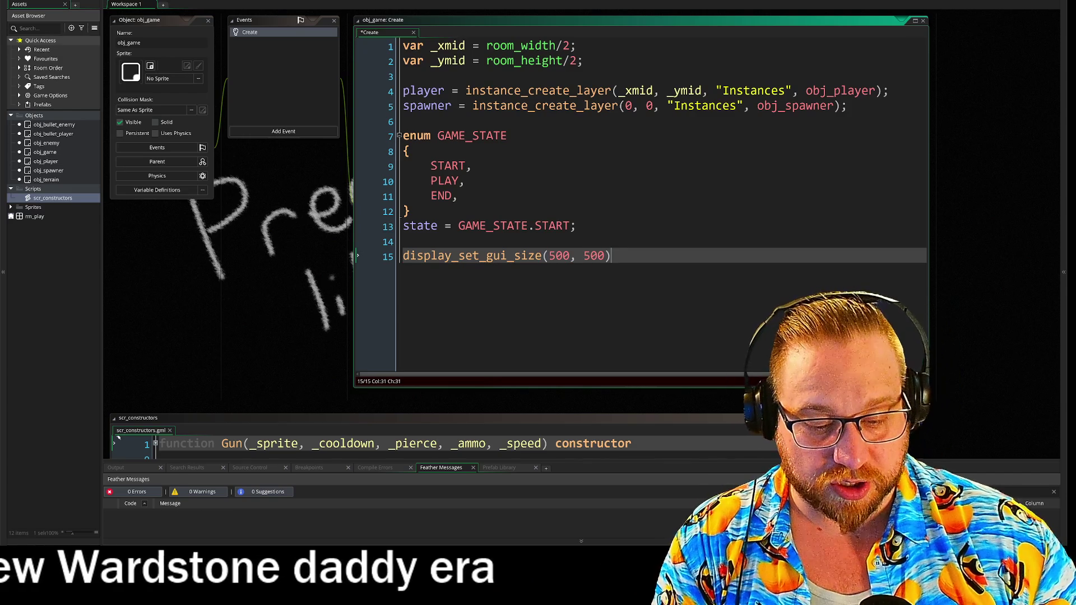
type(";")
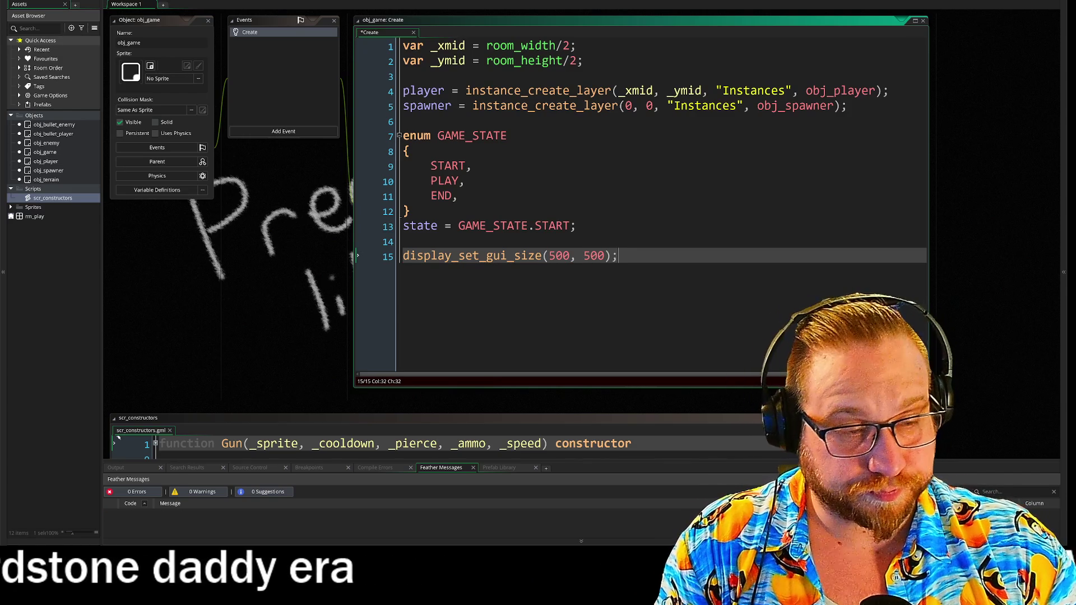
key("Return")
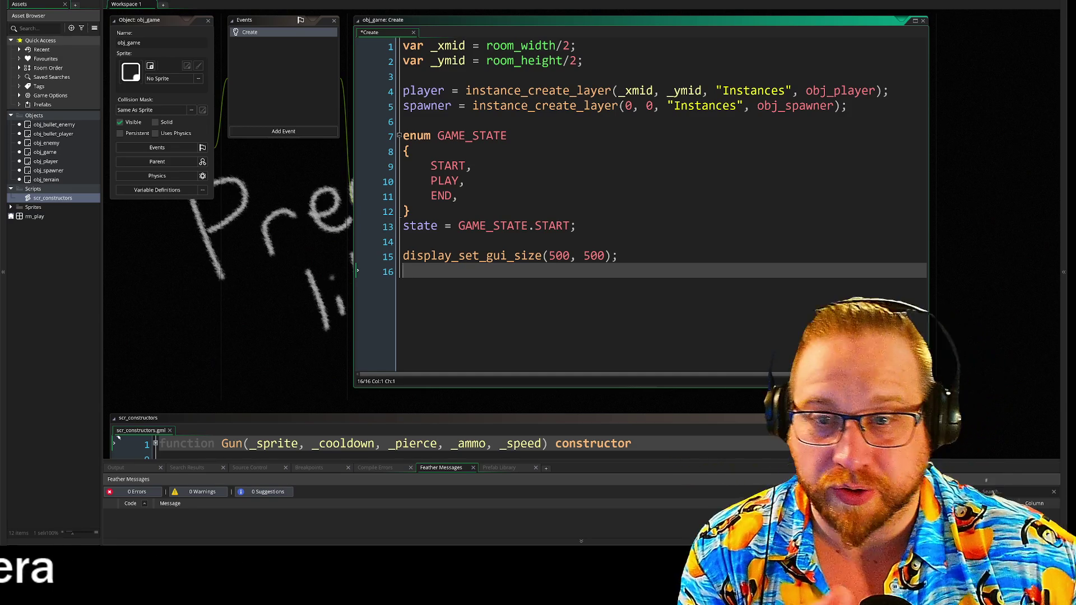
double_click(33, 217)
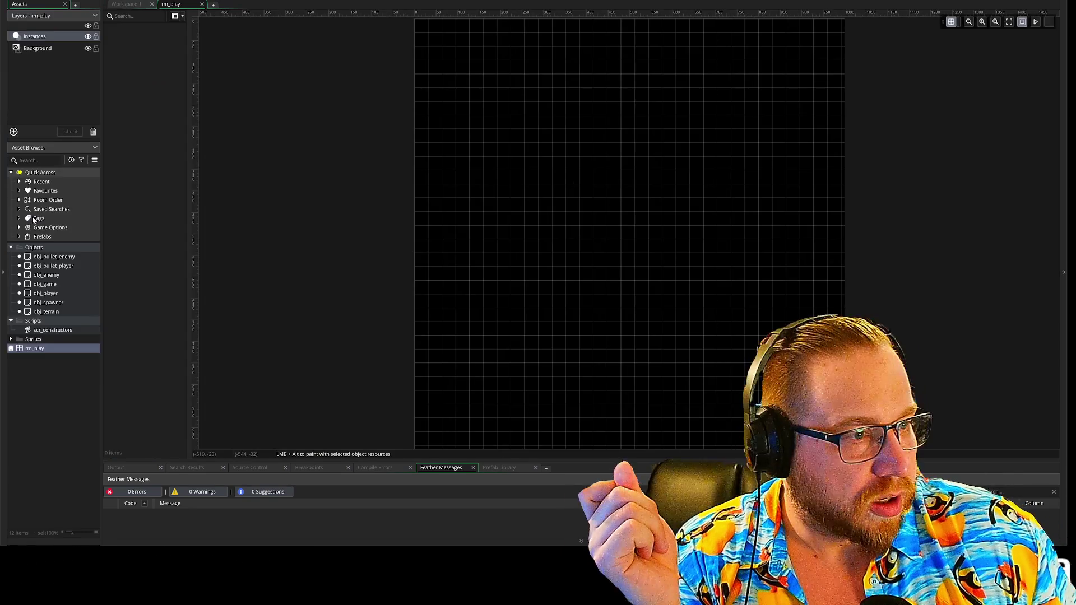
Check the Background layer's properties, then bring up rm_play's 1000 by 1000 room settings
left_click(32, 49)
left_click(1063, 272)
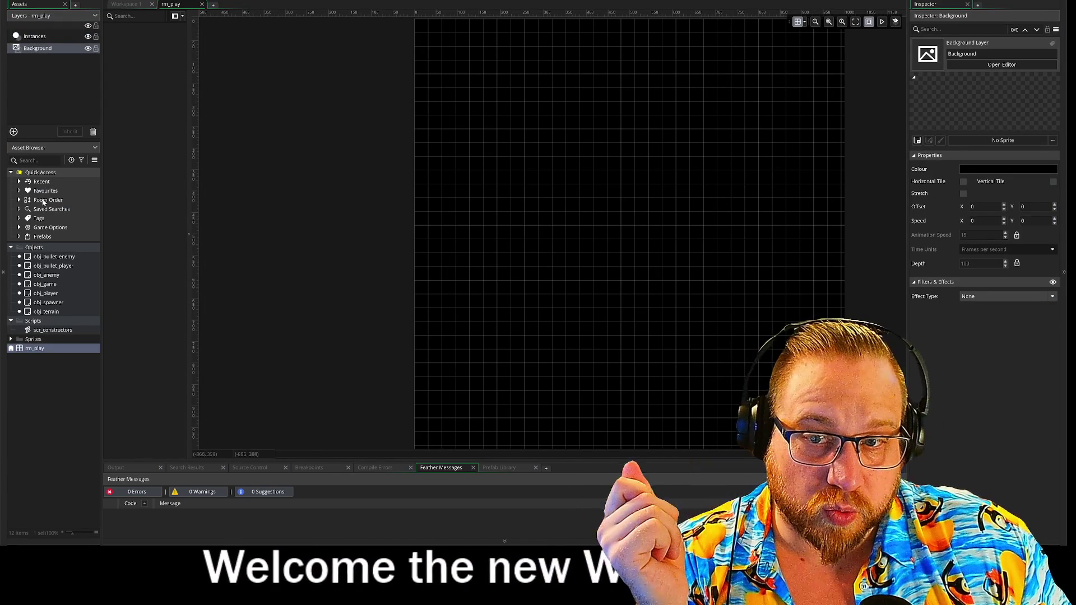
left_click(36, 349)
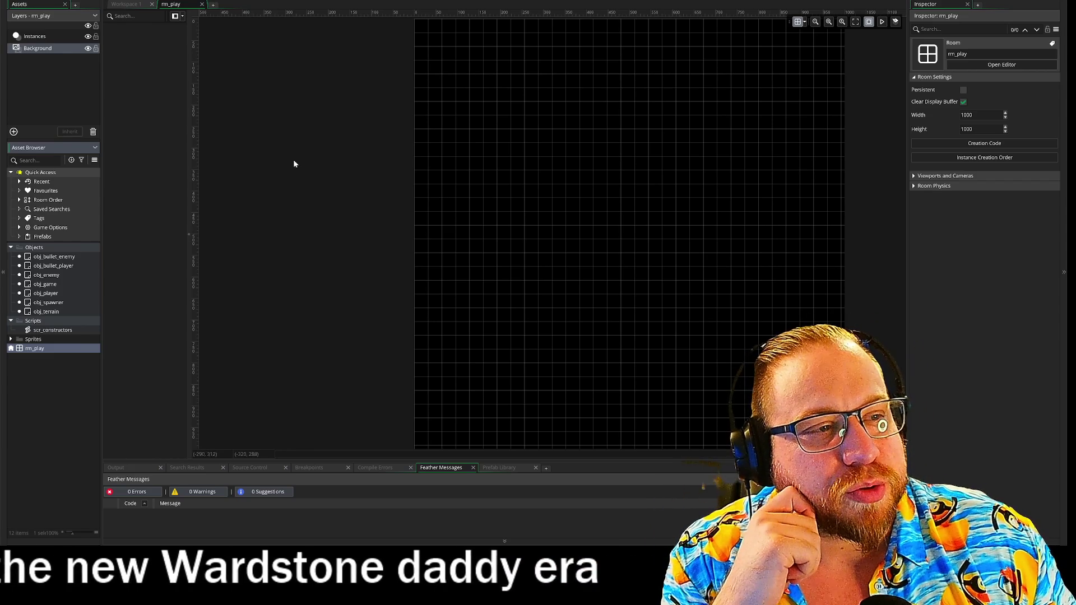
scroll(268, 183, "right", 3)
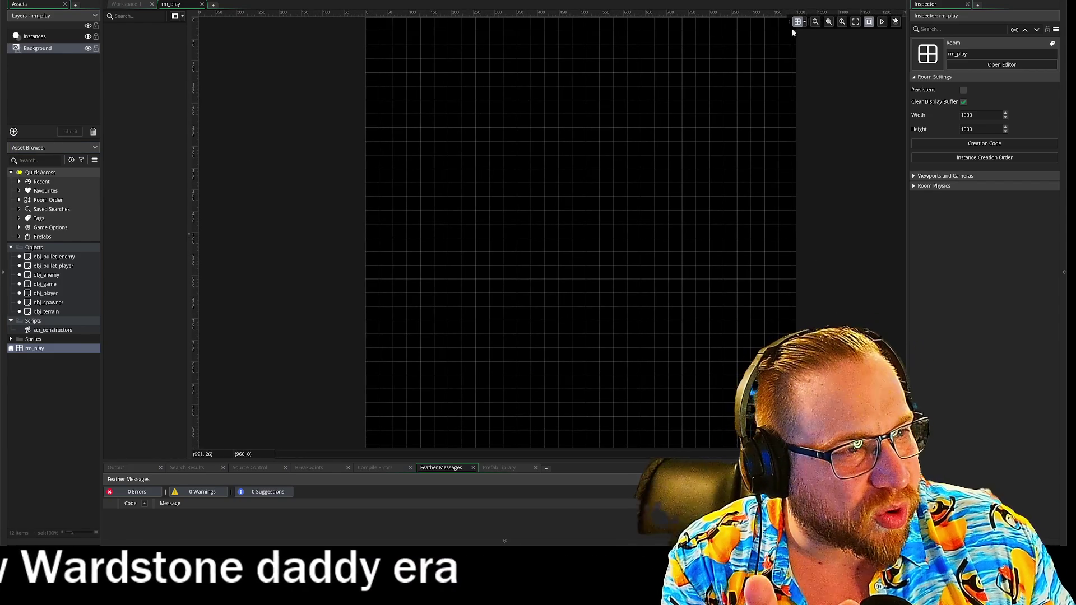
Set rm_play's Grid X and Grid Y to 50 and centre the room in view
left_click(798, 22)
left_click(799, 24)
left_click(798, 23)
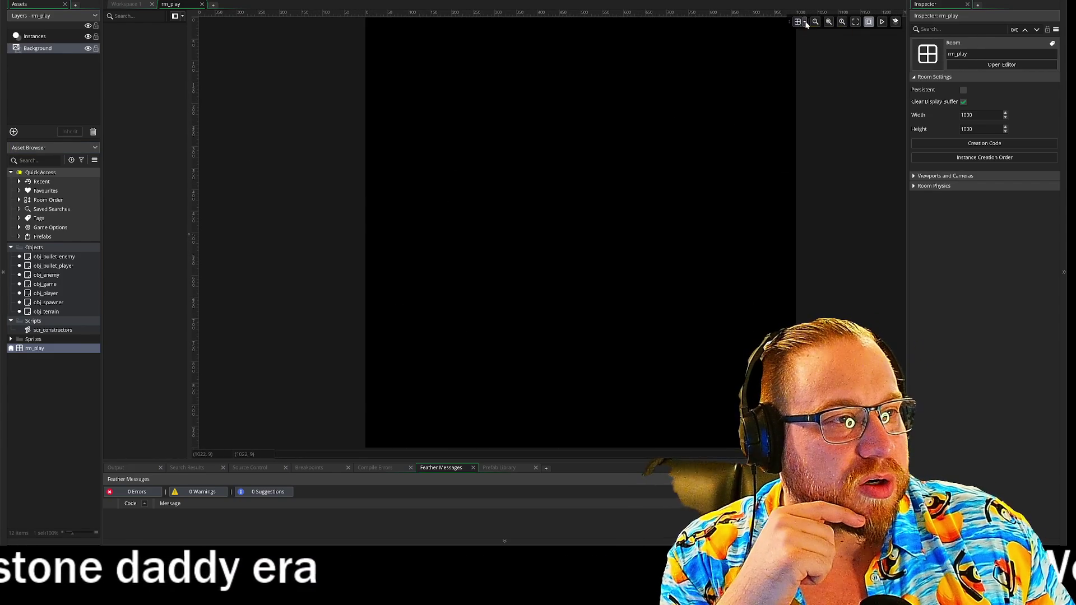
left_click(805, 23)
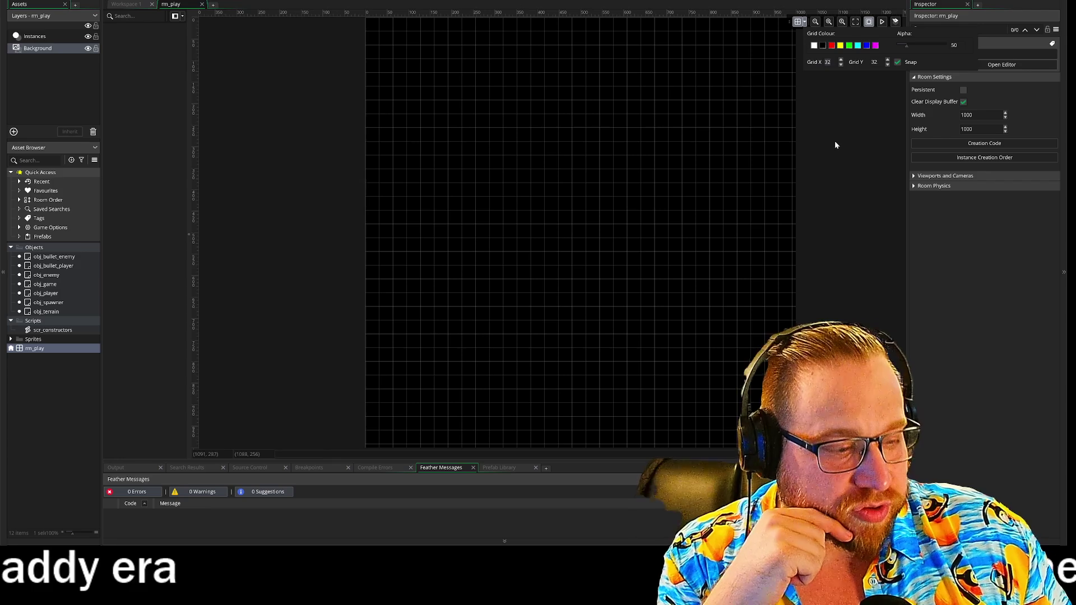
type("30")
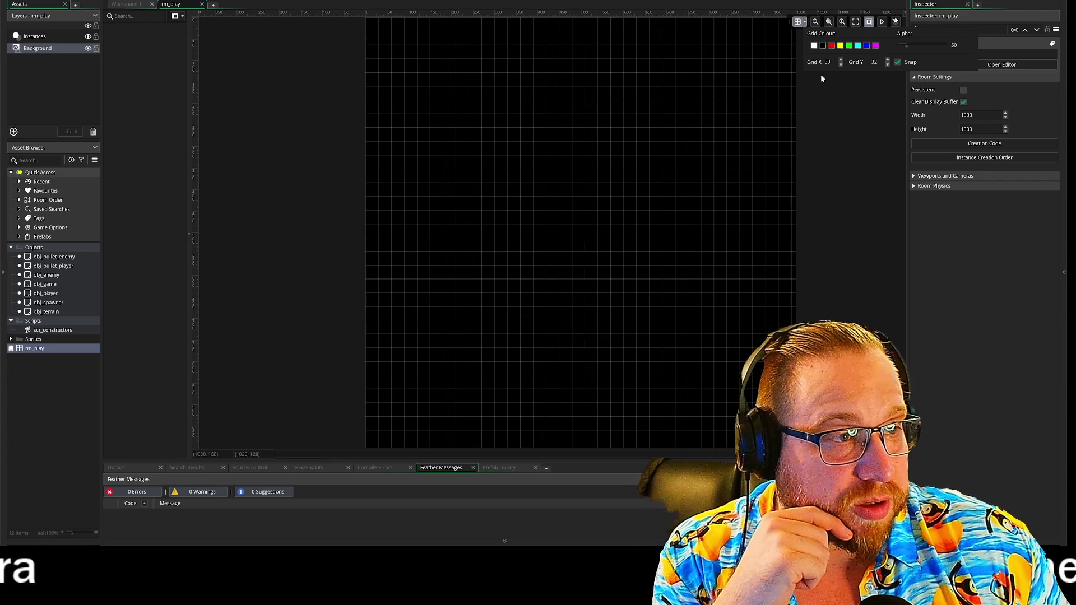
type("30")
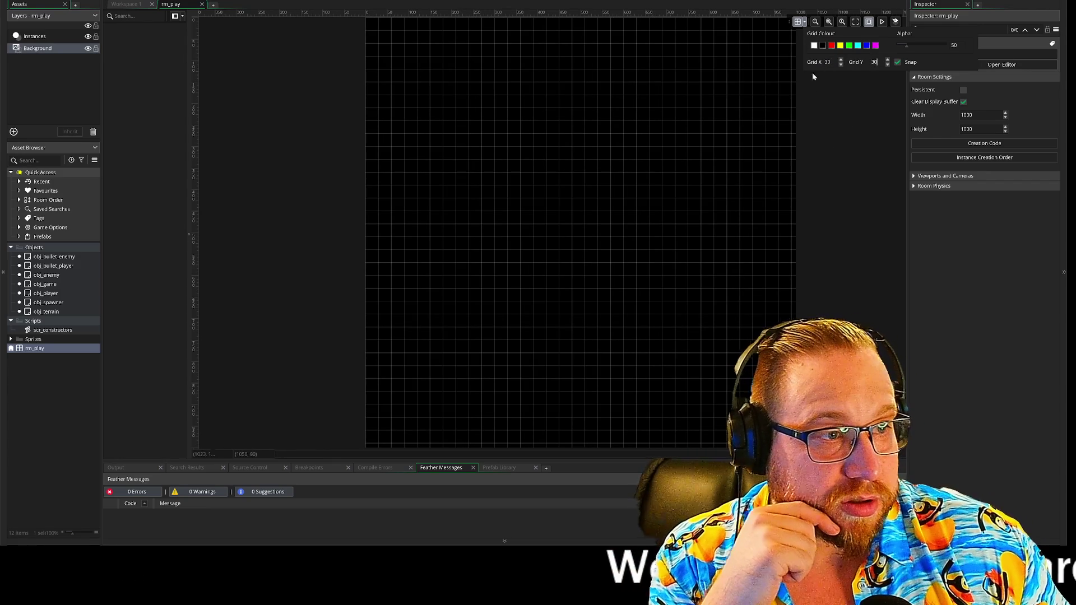
type("50")
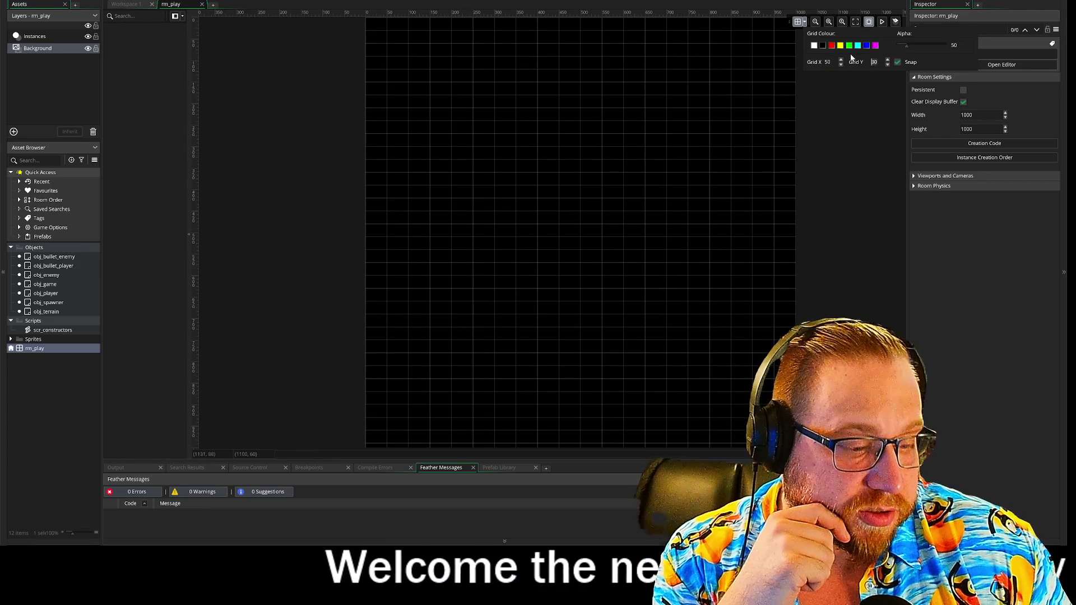
type("50")
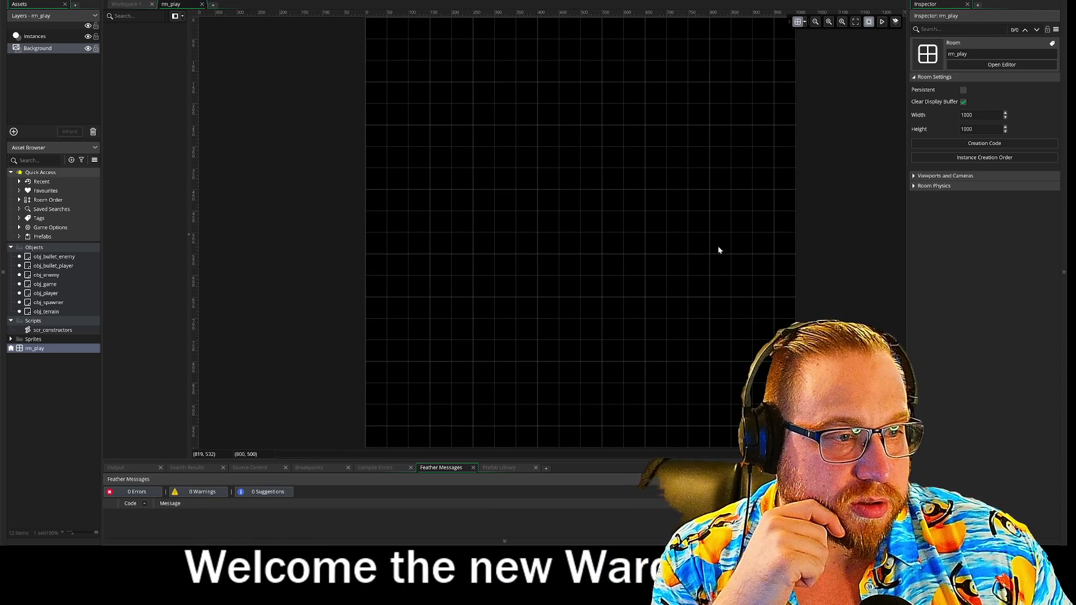
mouse_move(706, 260)
left_mouse_down()
mouse_move(664, 243)
mouse_move(673, 250)
left_mouse_up()
scroll(647, 236, "down", 1)
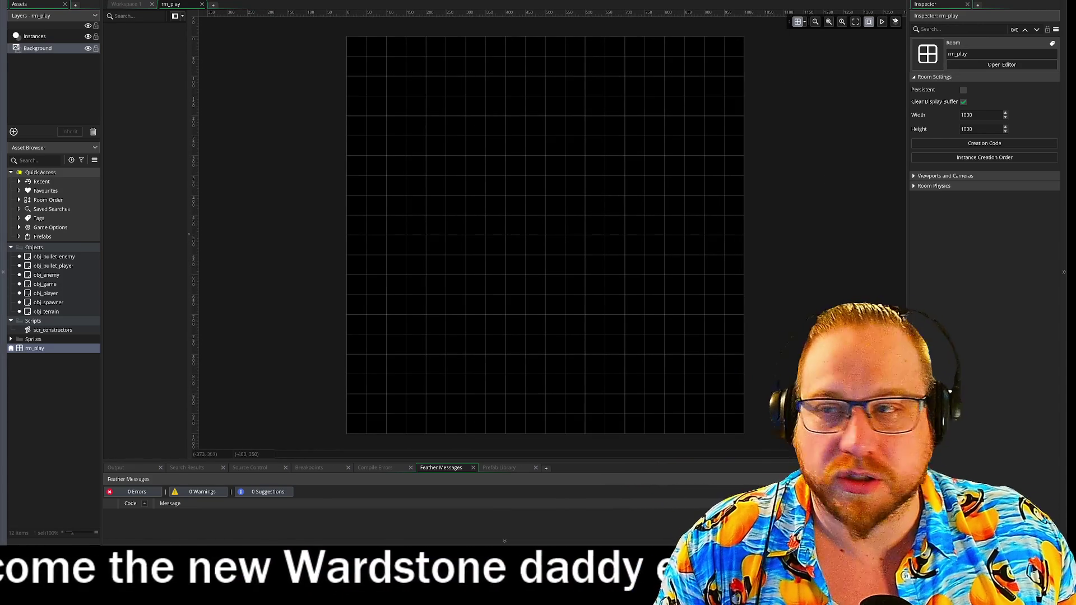
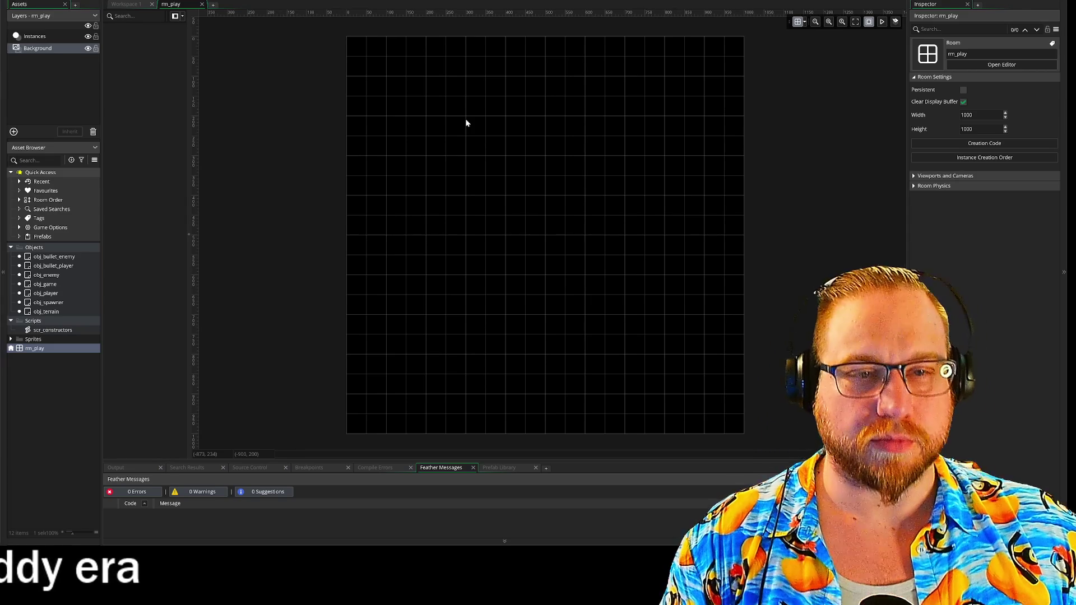
Switch to Workspace 1 and pan to obj_game's Create code
left_click(128, 6)
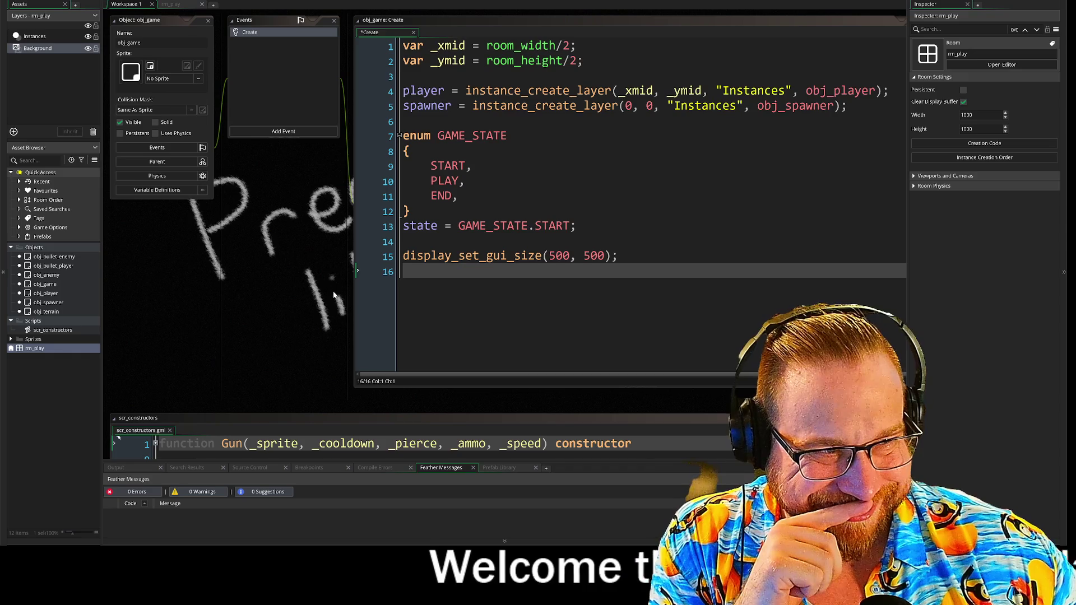
mouse_move(345, 301)
left_mouse_down()
mouse_move(299, 285)
mouse_move(325, 302)
left_mouse_up()
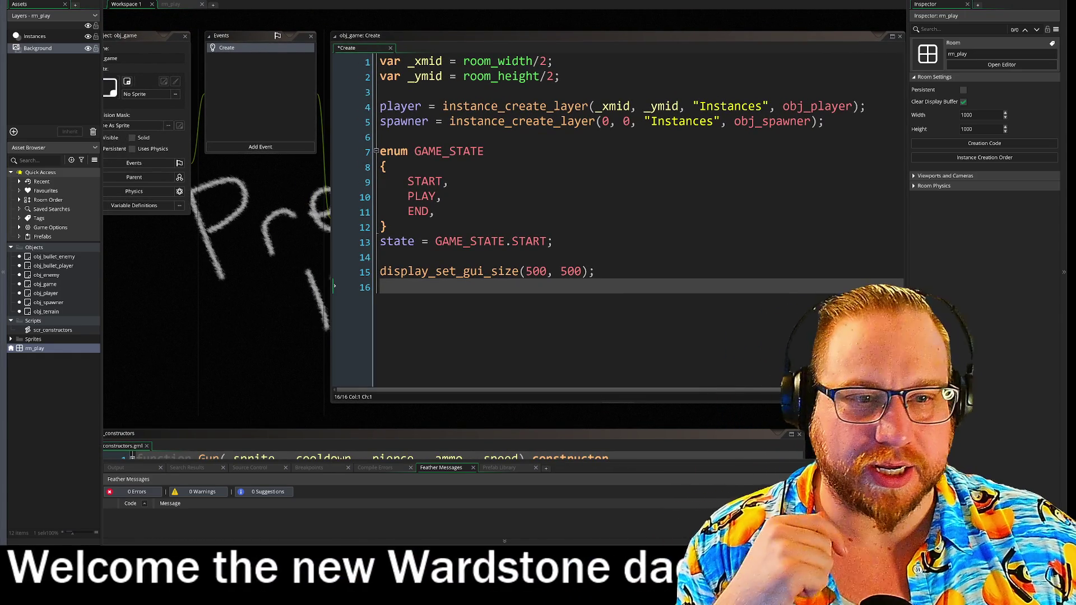
mouse_move(333, 299)
left_mouse_down()
mouse_move(362, 304)
mouse_move(342, 321)
mouse_move(361, 308)
mouse_move(355, 287)
left_mouse_up()
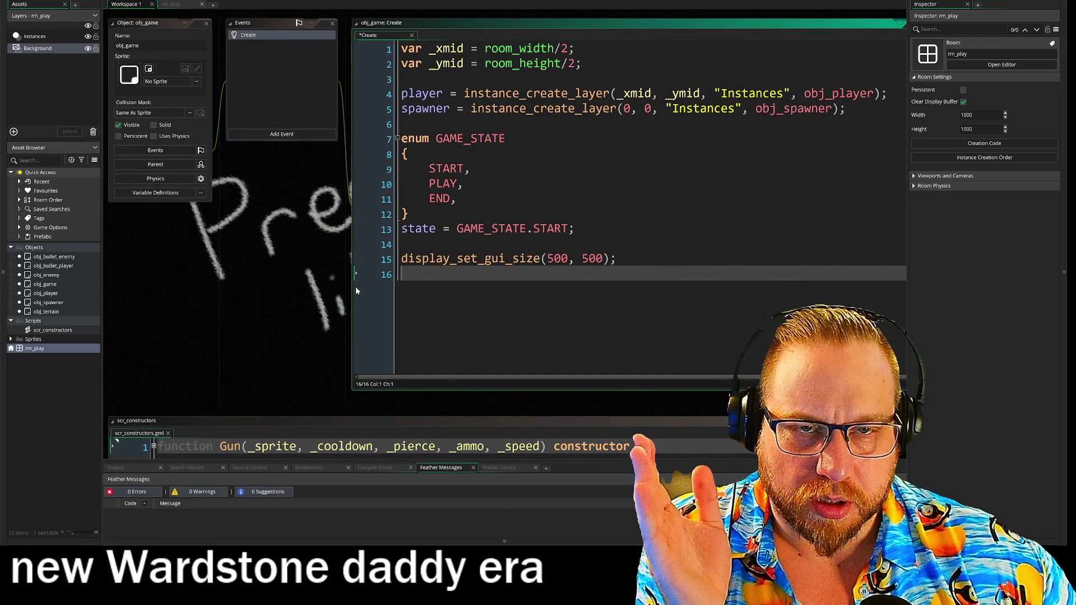
Select the player and spawner creation lines in obj_game's Create code, then open obj_player
left_click(415, 94)
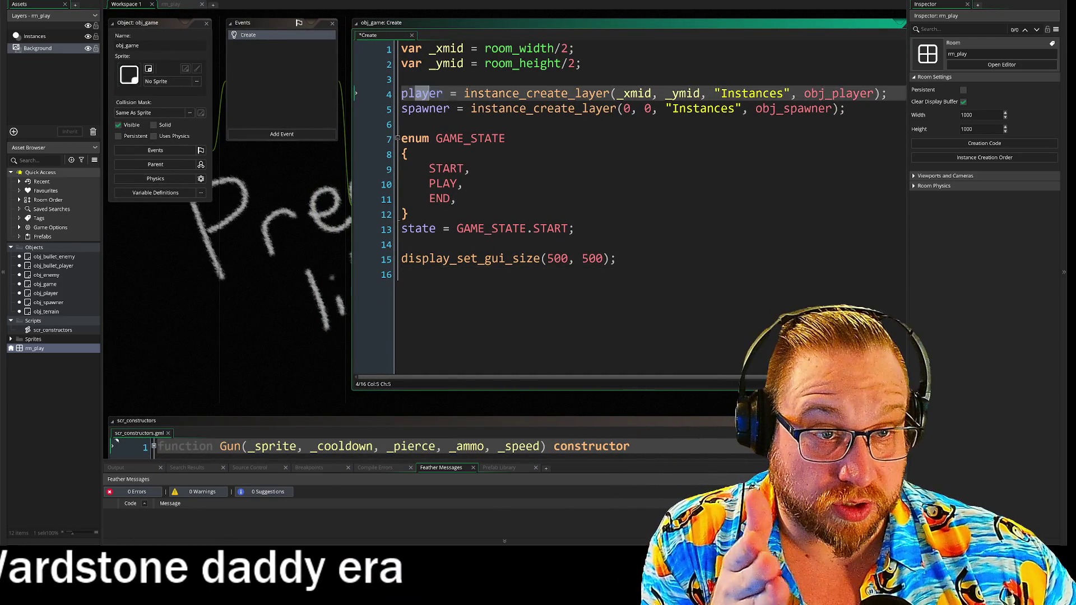
left_click(443, 93)
left_click_drag(447, 93, 547, 109)
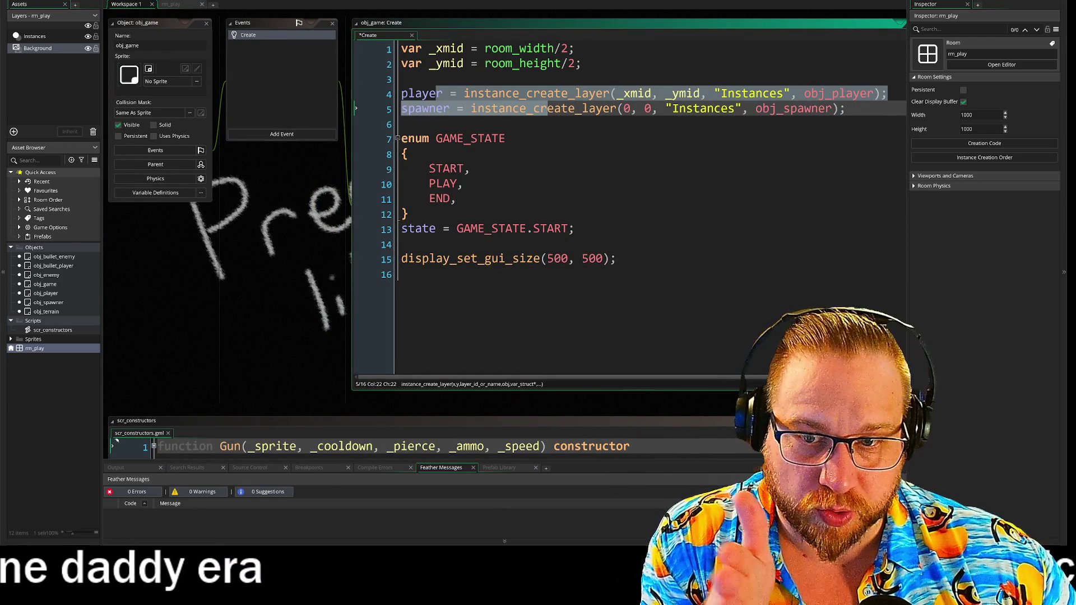
double_click(45, 295)
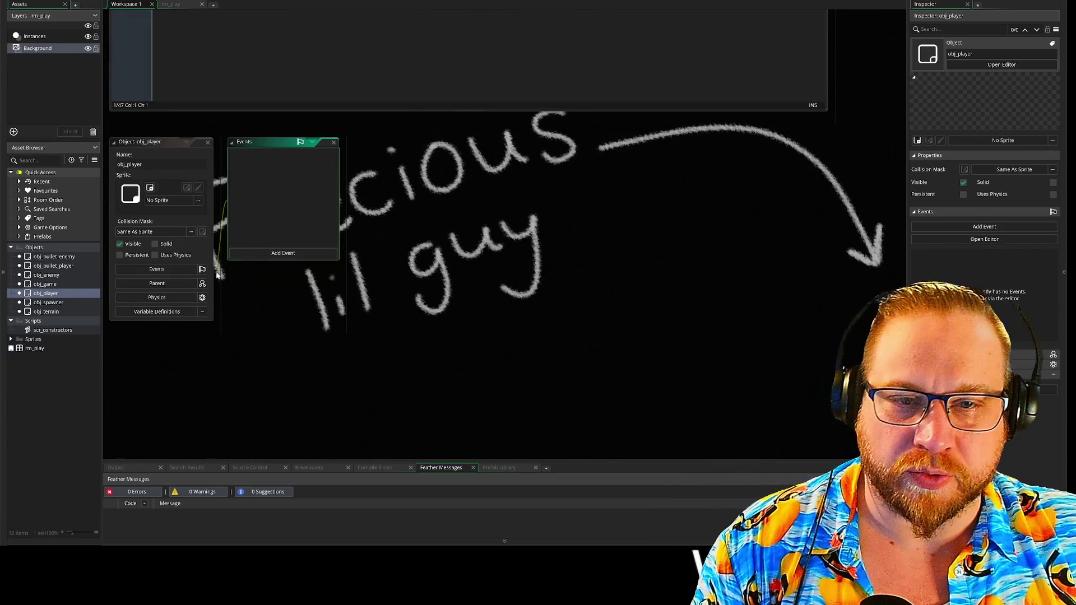
Add a Create event to obj_player beginning with new Gun(, then open scr_constructors
left_click(276, 254)
left_click(312, 248)
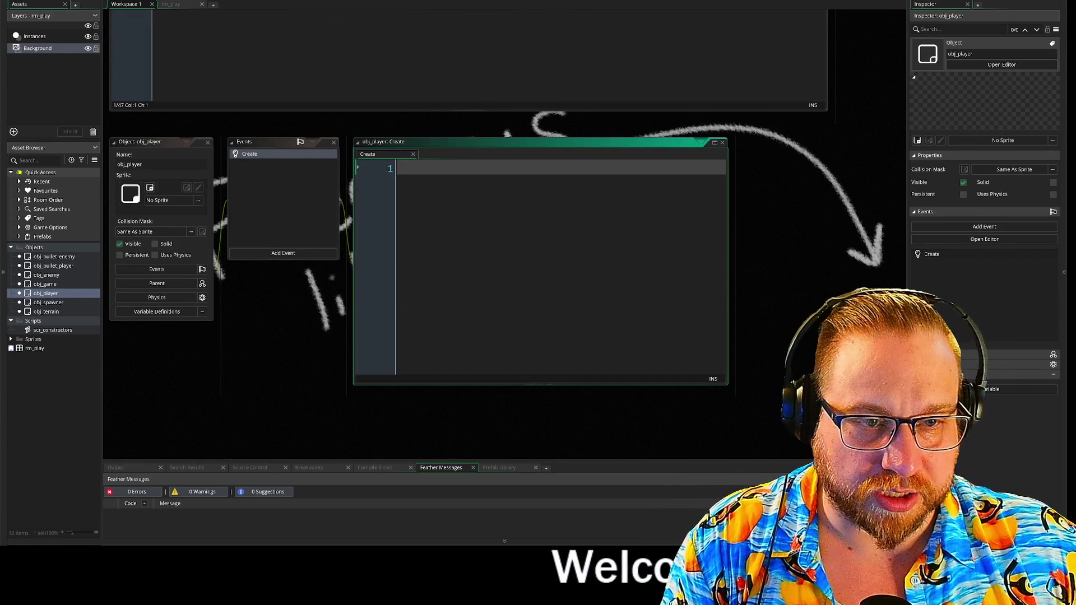
type("new ")
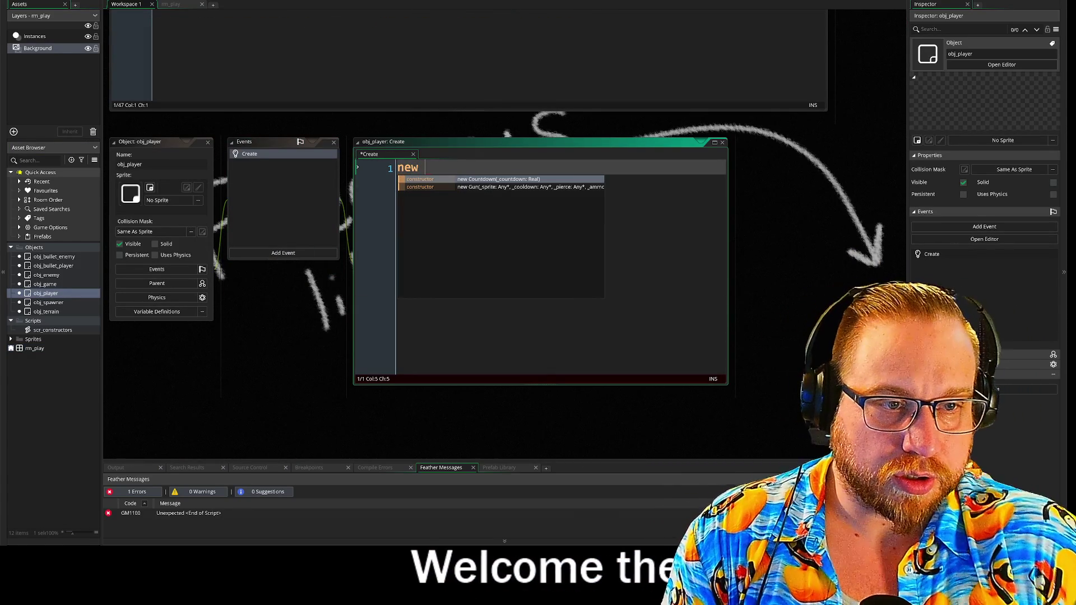
type("Gun(")
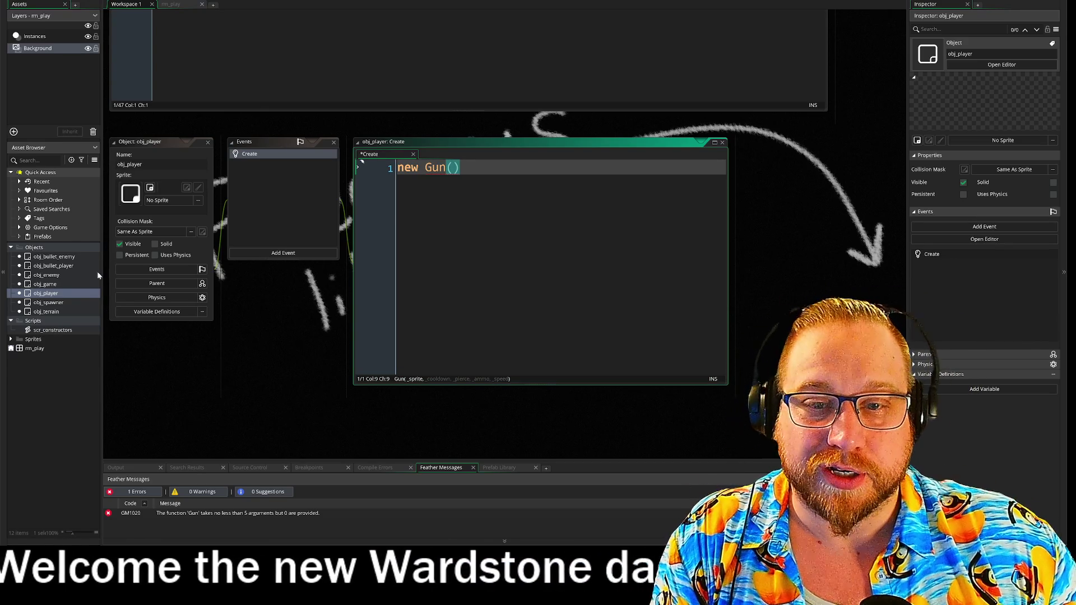
double_click(51, 330)
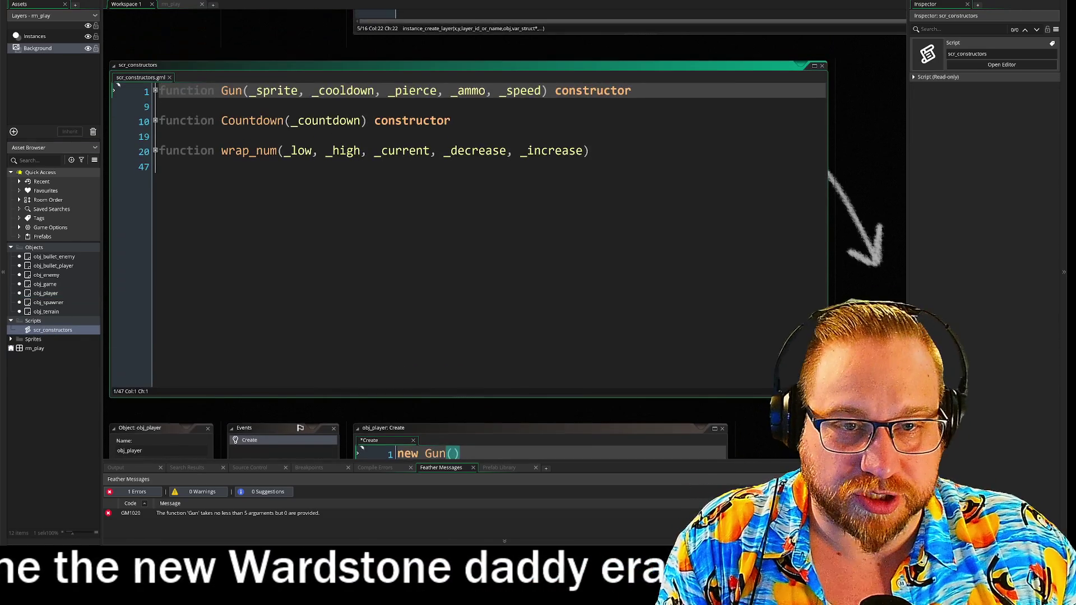
Add _name as the first Gun constructor parameter and assign name = _name in its body
left_click(250, 90)
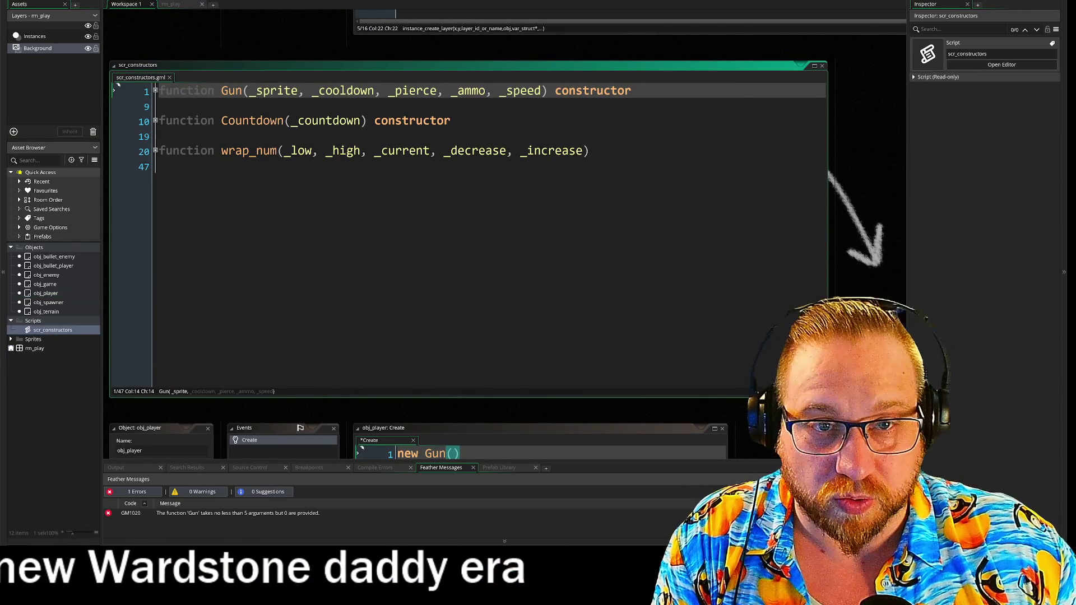
type("_")
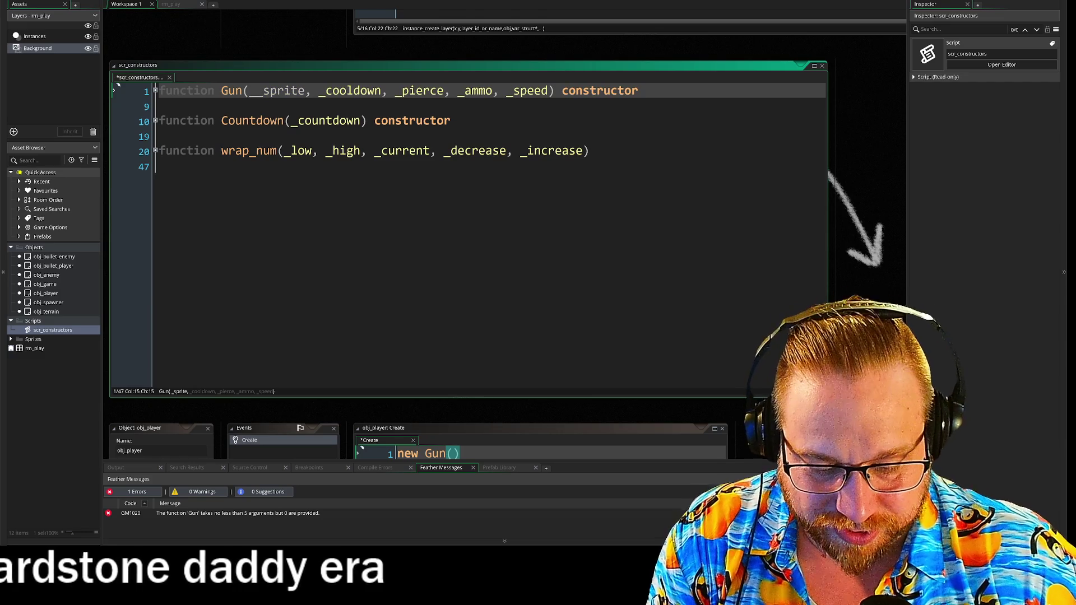
type("name,")
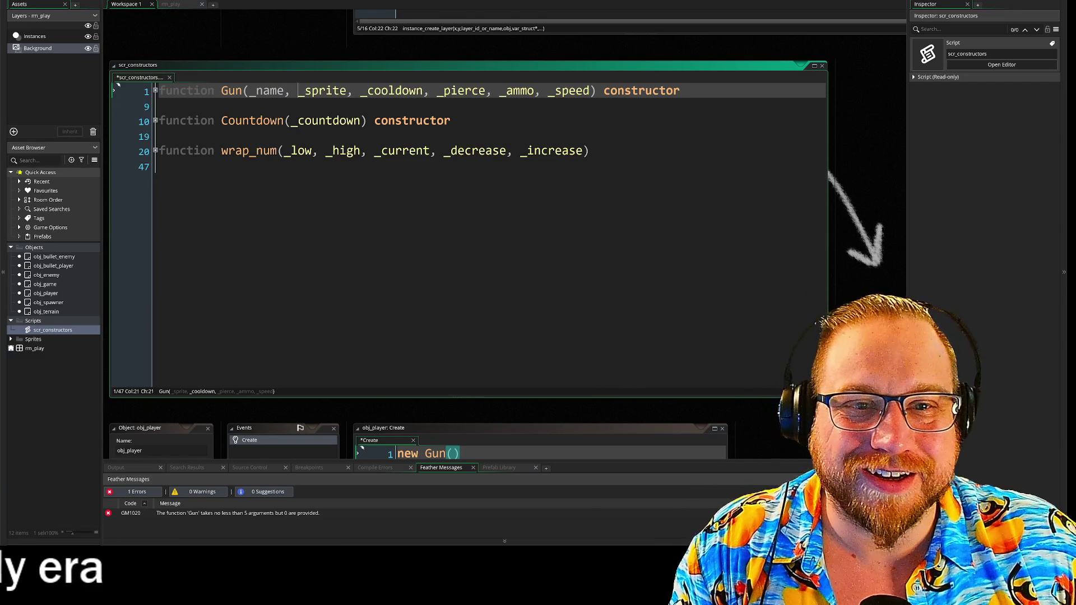
left_click(156, 90)
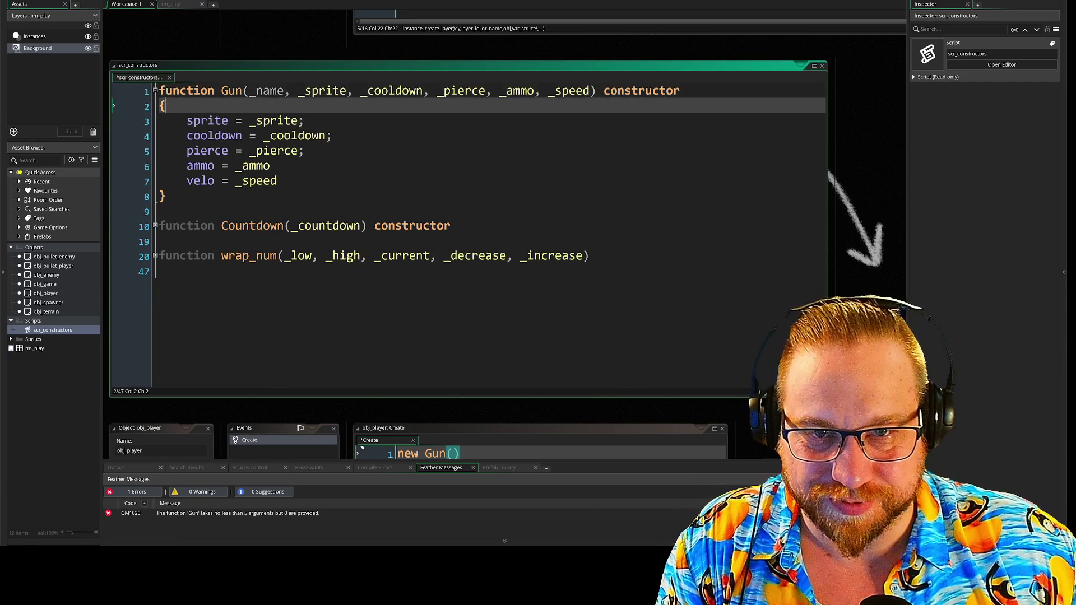
key("Return")
type("name = ")
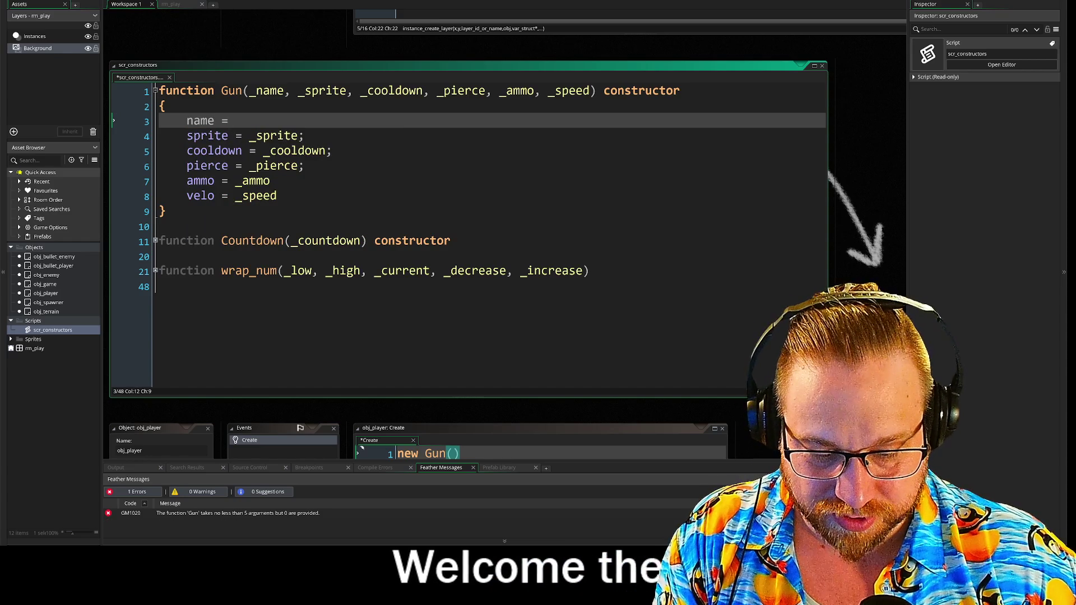
type("_name")
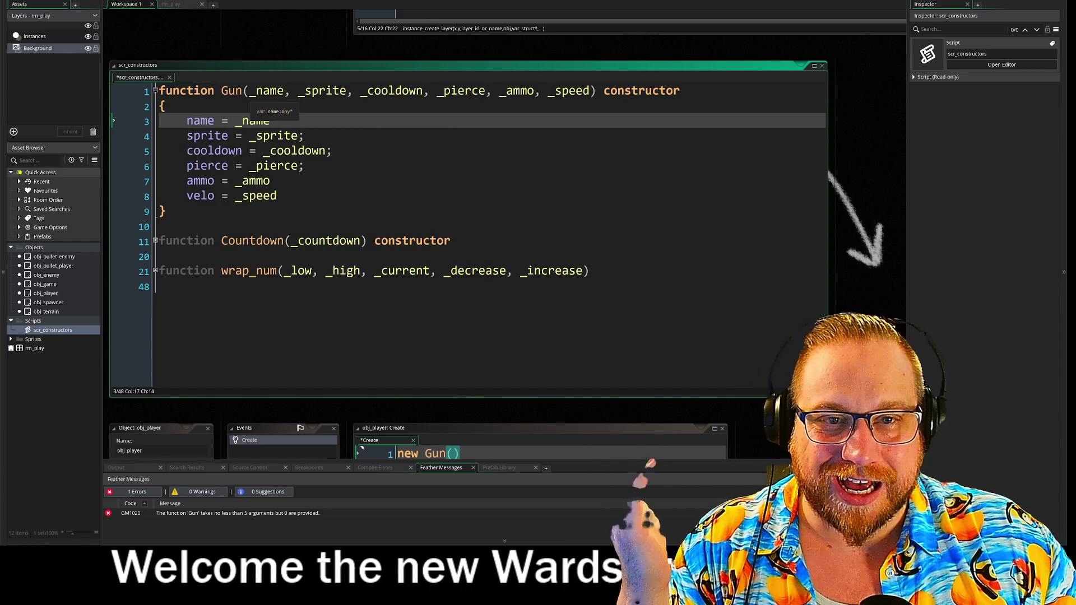
left_click(268, 90)
left_click(304, 136)
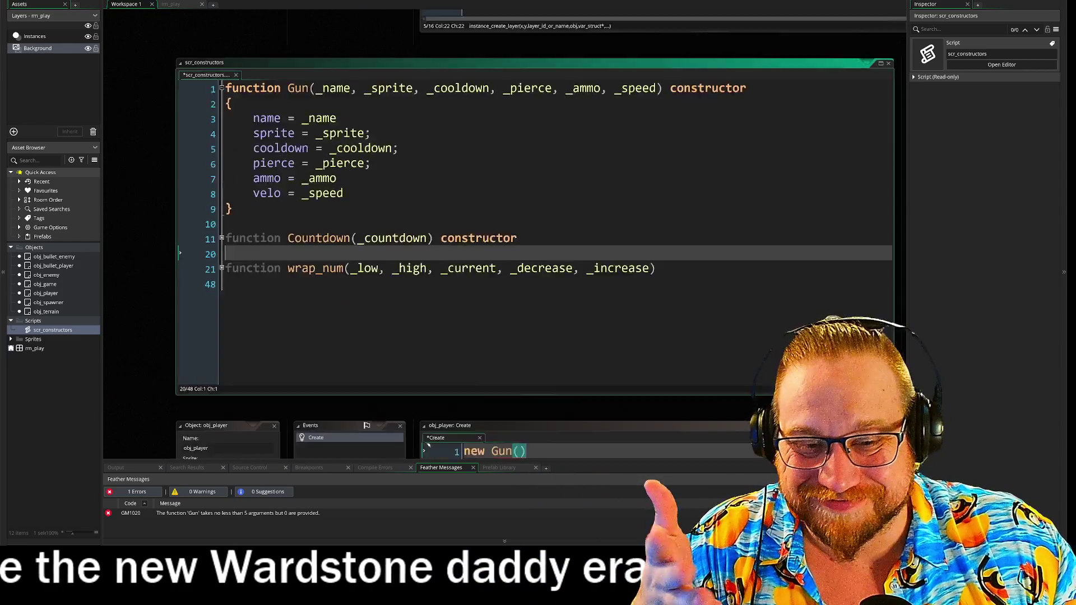
scroll(270, 47, "down", 5)
left_click(370, 193)
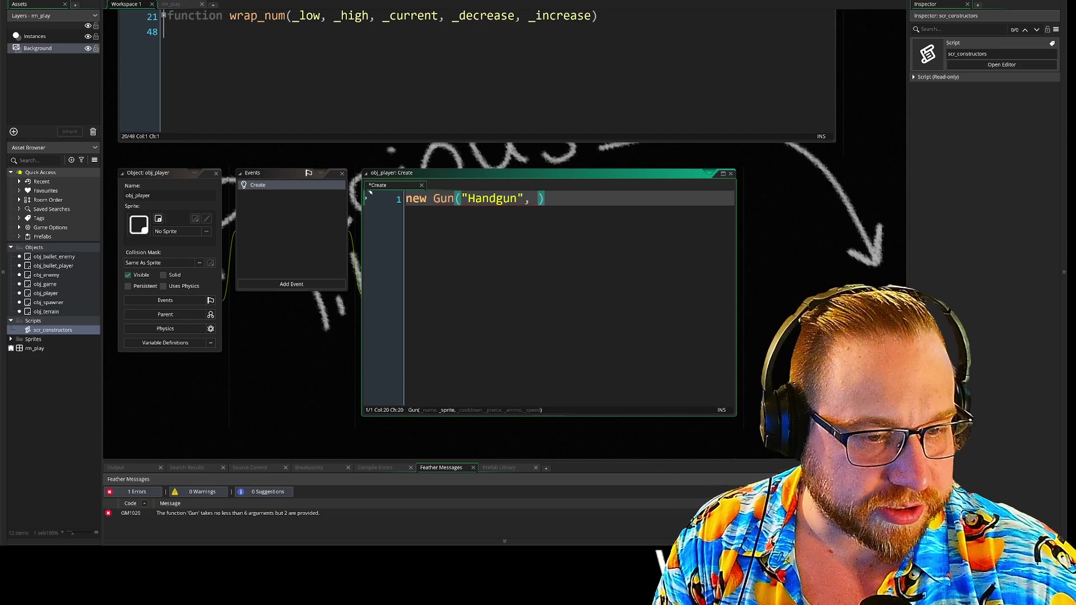
Complete the Create line as new Gun("Handgun", spr_handgun, 1, false, -1, 10); and select it
key("BackSpace")
type("_h")
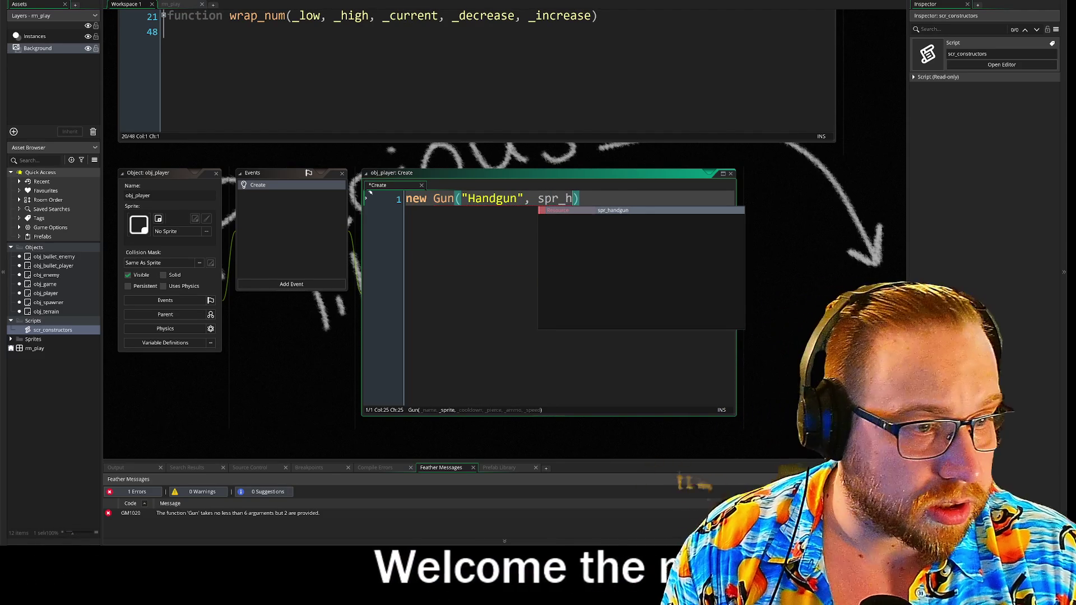
key("Return")
type(", ")
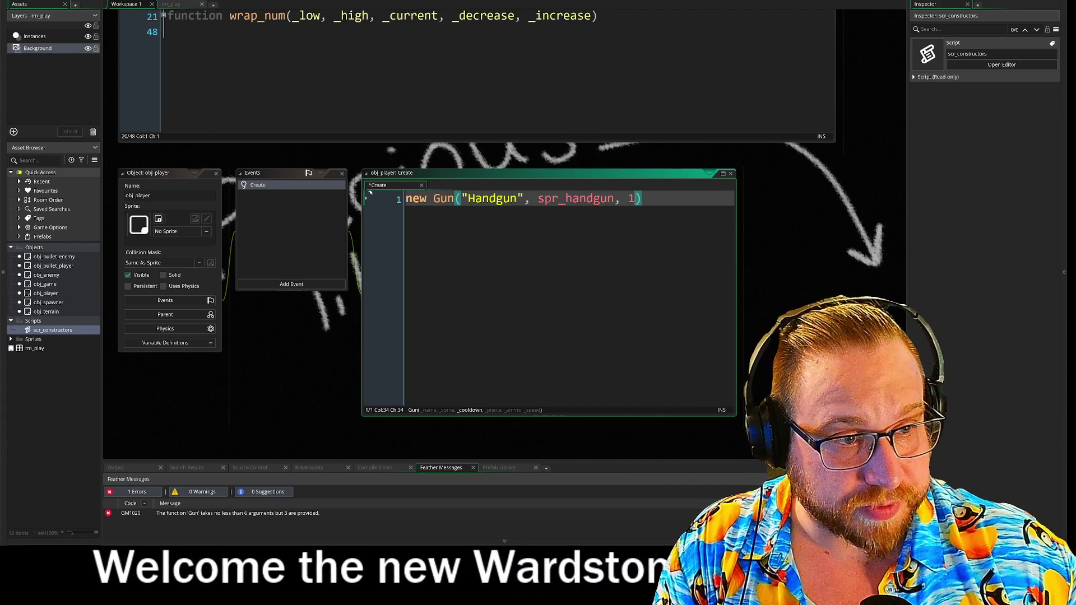
type("1,")
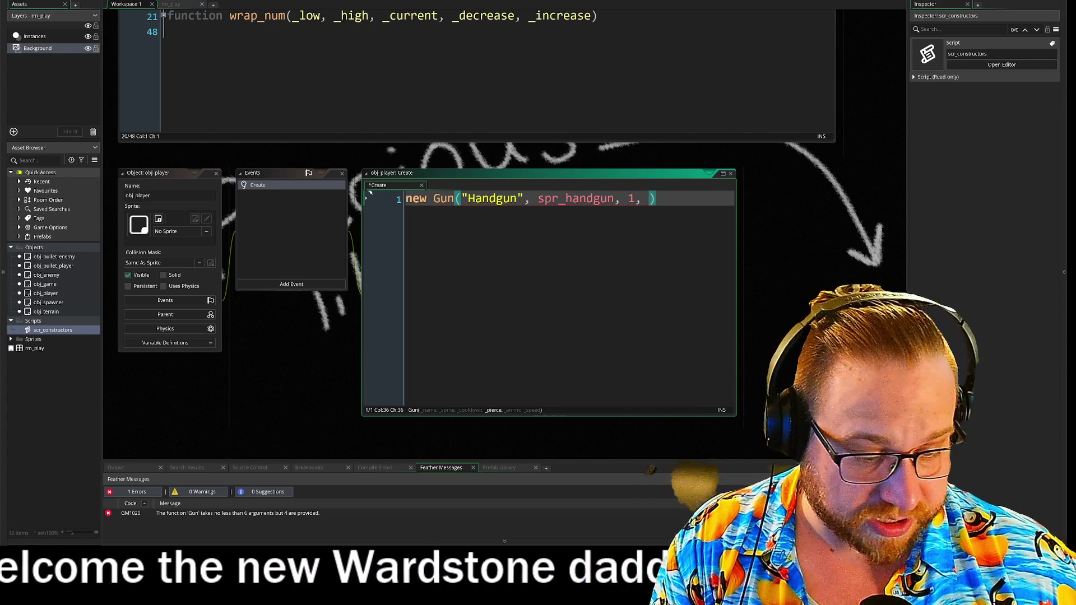
type(" false, ")
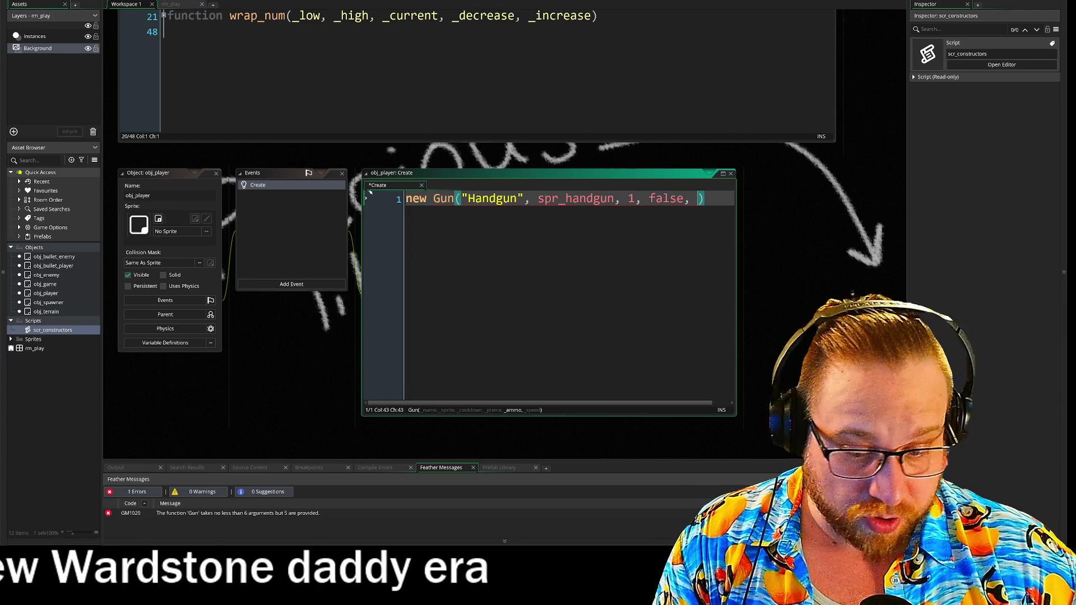
type("-1, 10")
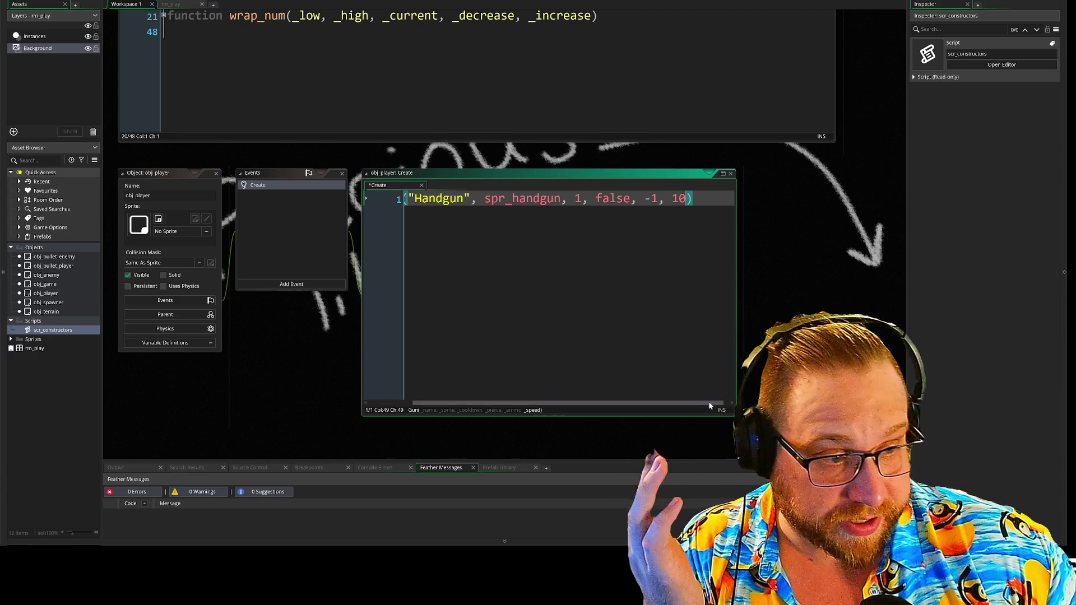
left_click_drag(818, 412, 784, 309)
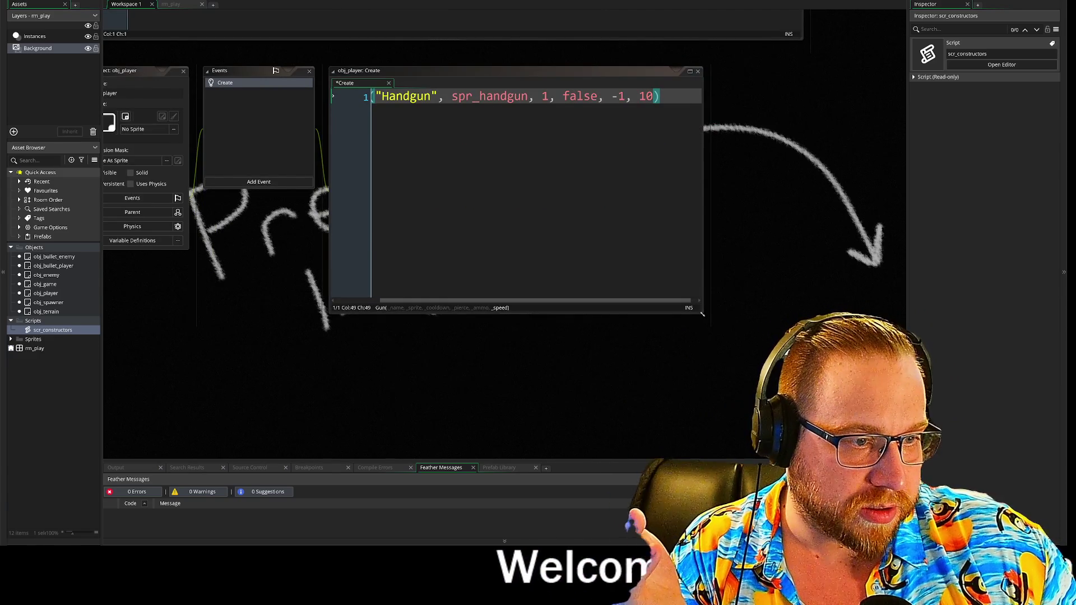
left_click_drag(702, 314, 905, 454)
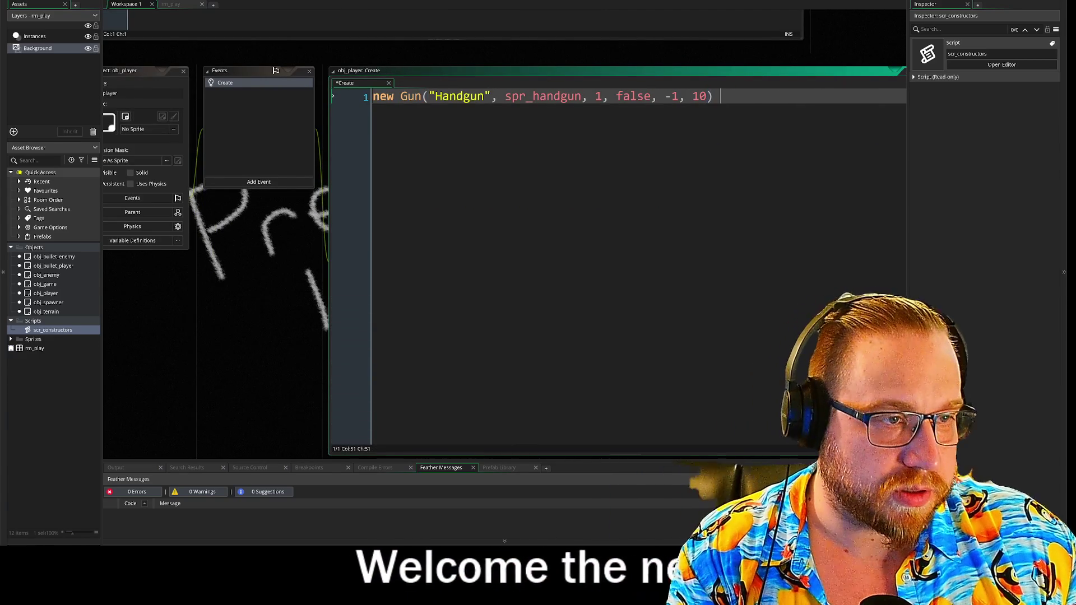
type(";")
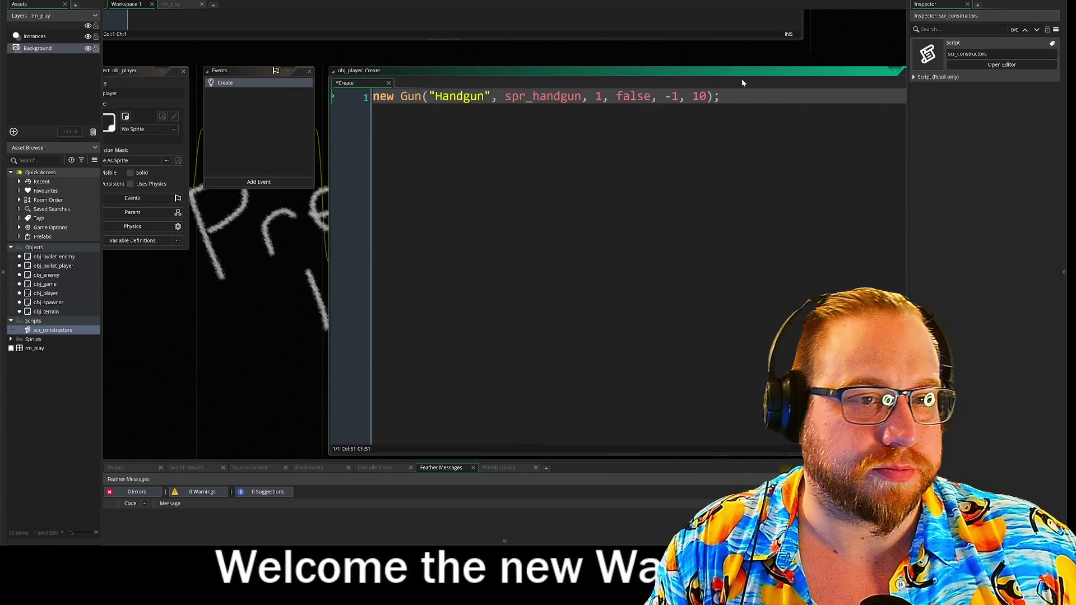
left_click_drag(725, 97, 222, 96)
key("ctrl+c")
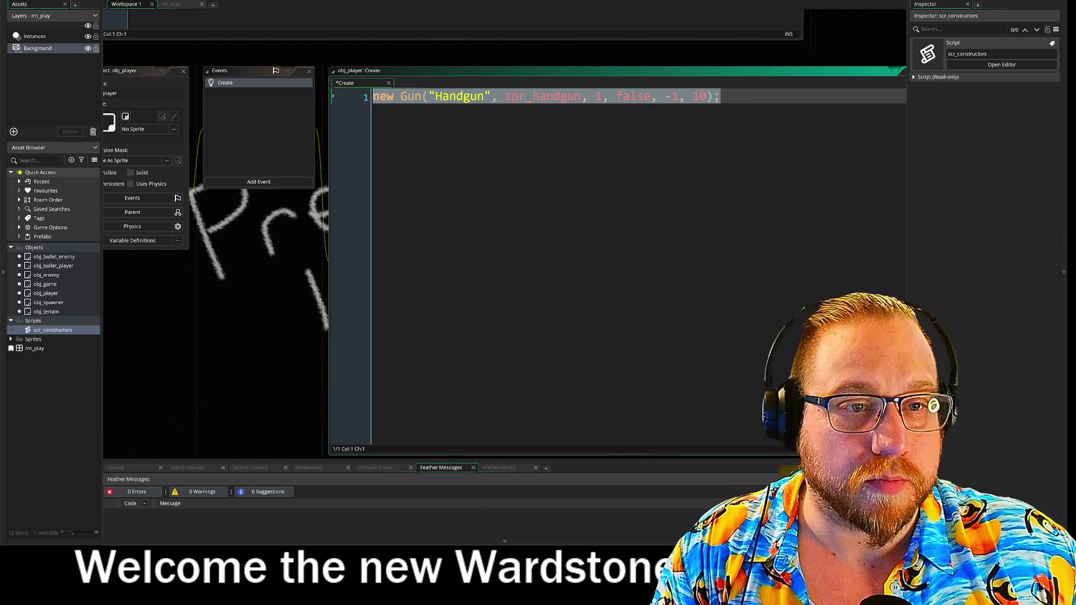
Duplicate the Gun line into three separate new Gun statements
left_click(720, 97)
key("Return")
key("ctrl+v")
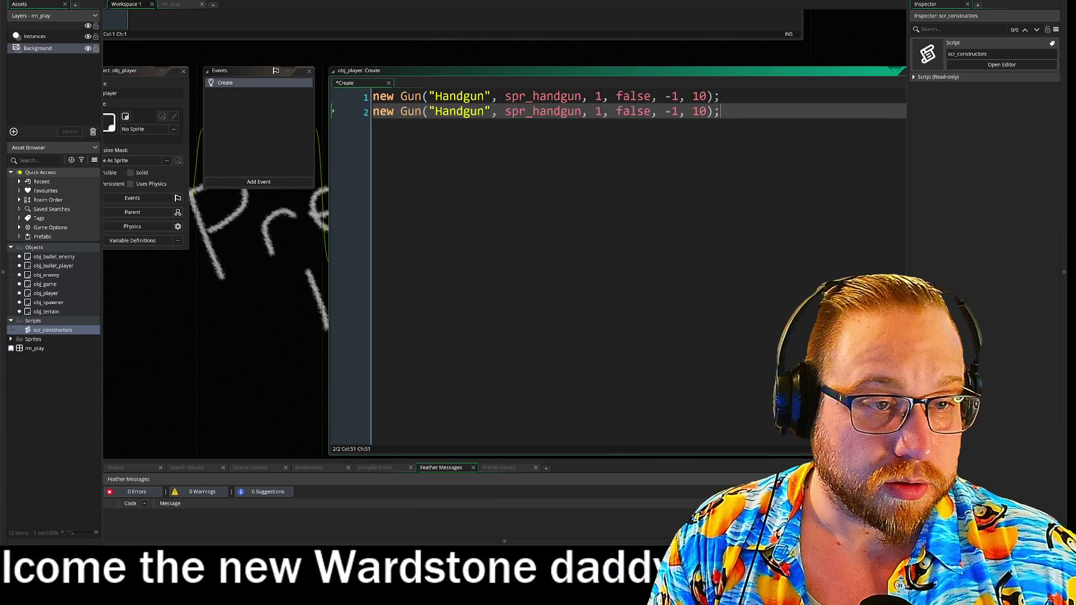
key("ctrl+v")
left_click(528, 111)
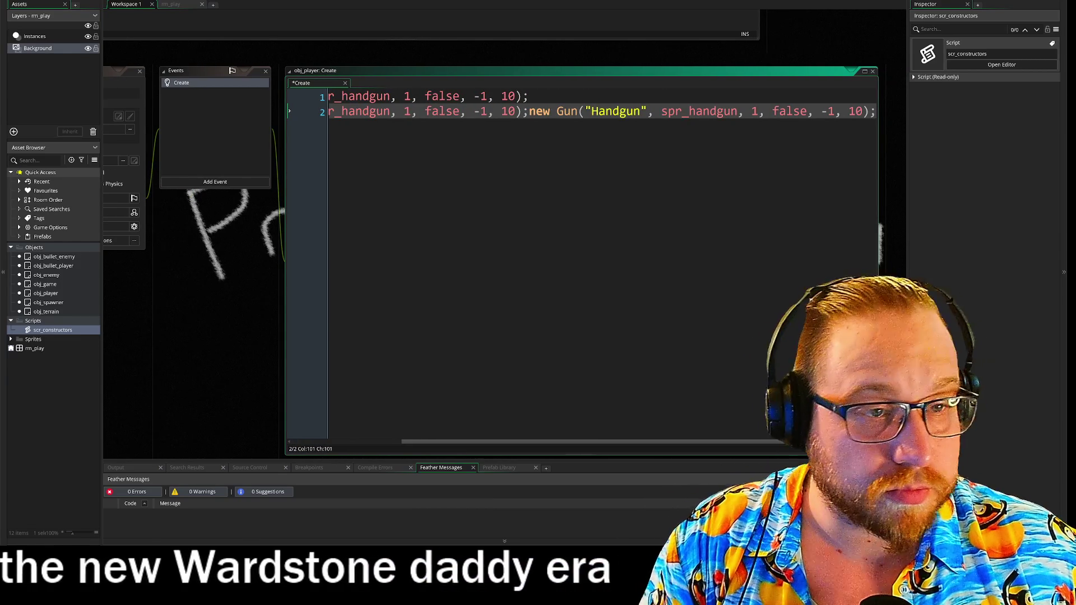
key("Return")
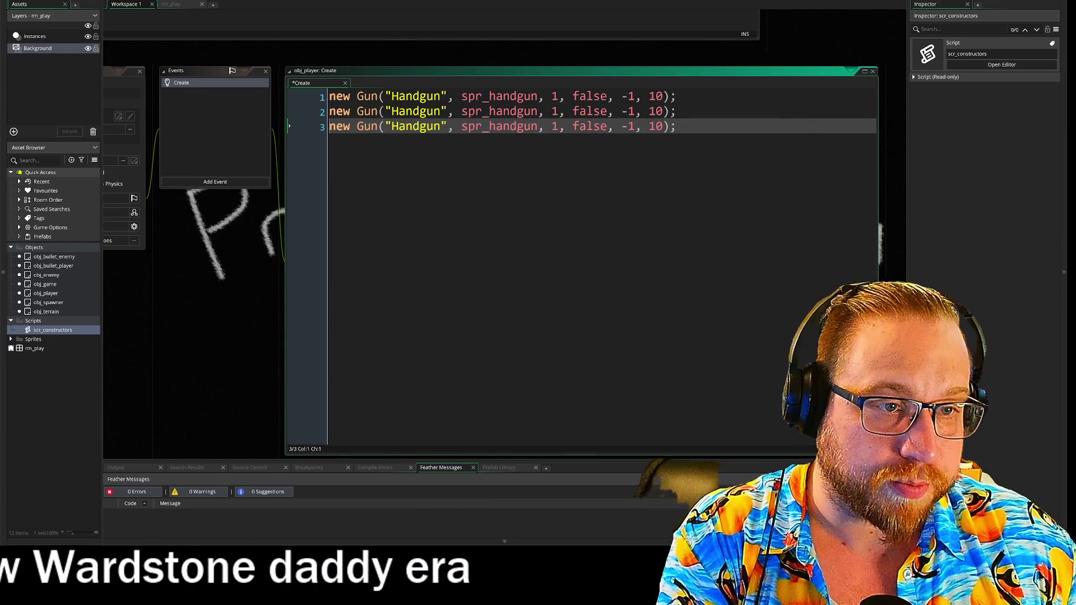
Assign the first two Gun statements to handgun and rifle
left_click(330, 96)
type("handgun")
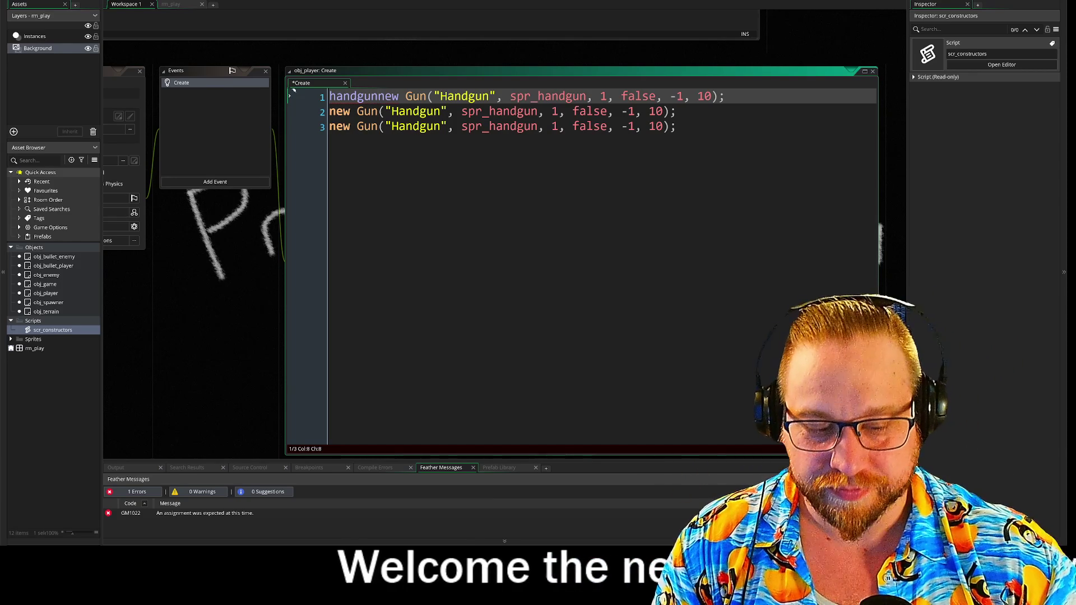
type("=")
left_click(329, 111)
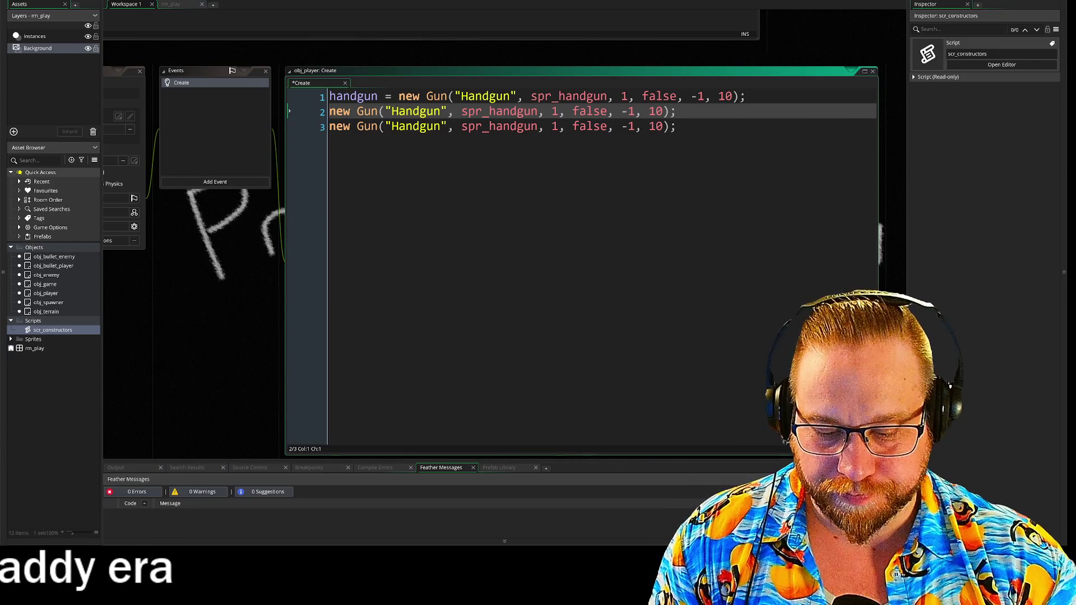
type("han")
key("BackSpace")
key("BackSpace")
key("BackSpace")
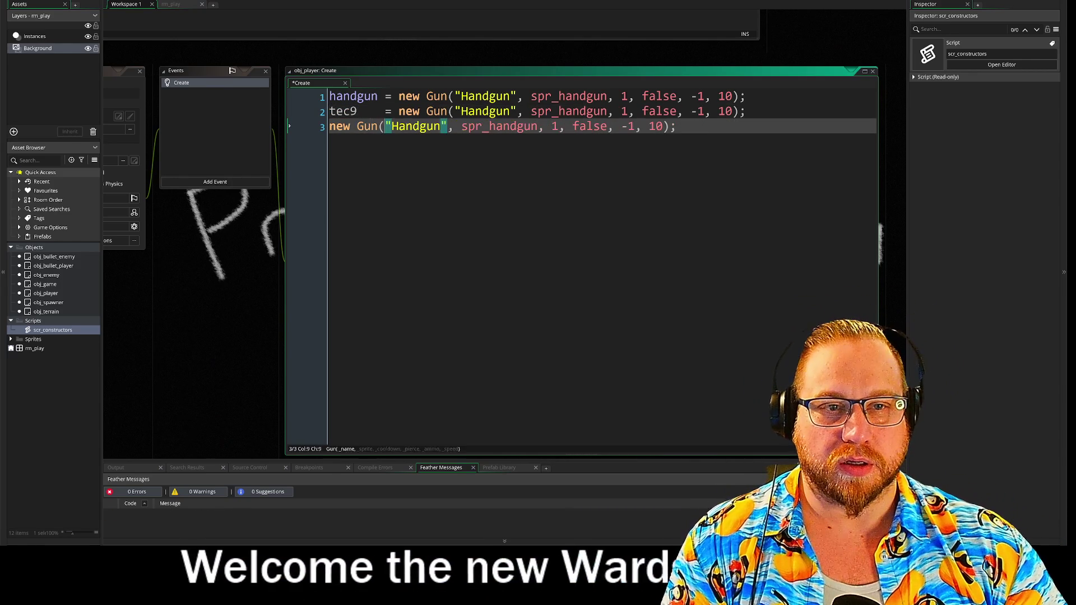
key("Home")
key("Delete")
key("Delete")
key("Delete")
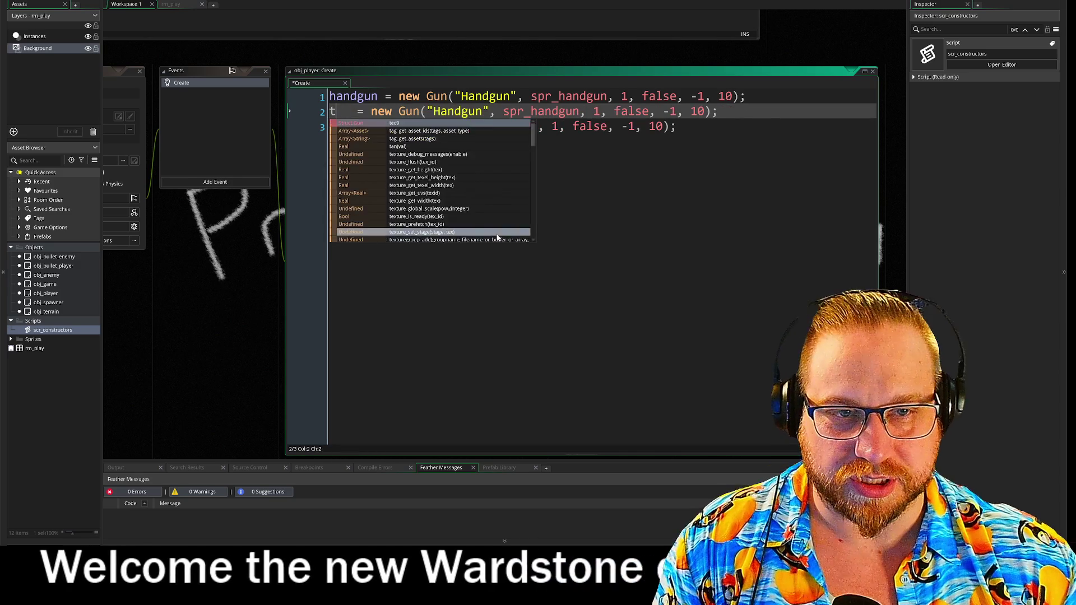
type("hd")
key("BackSpace")
key("BackSpace")
type("rifle")
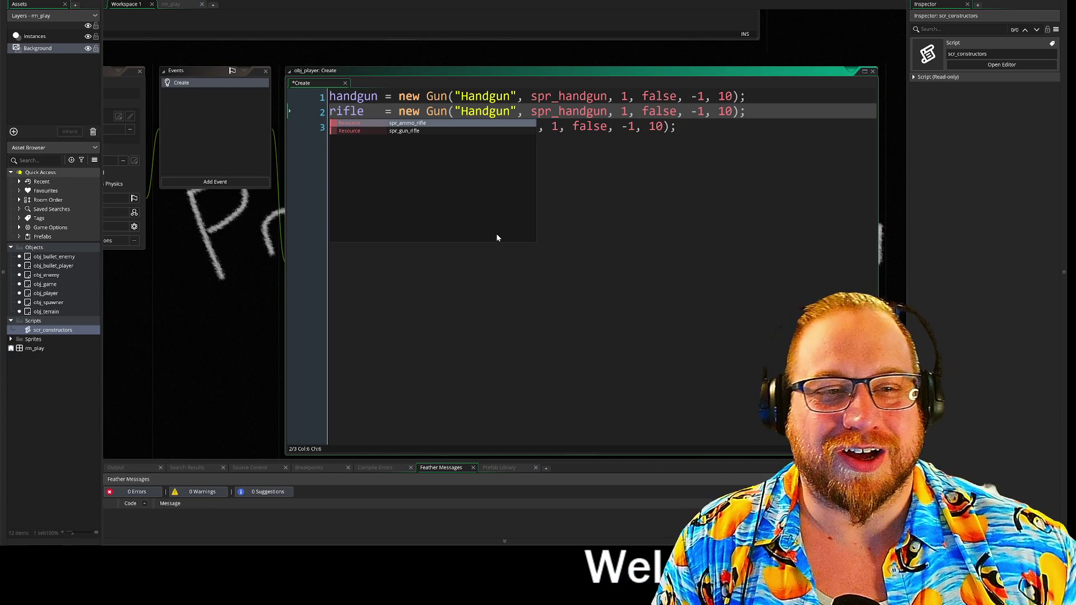
Assign the third Gun statement to sniper and add blank lines below
left_click(615, 126)
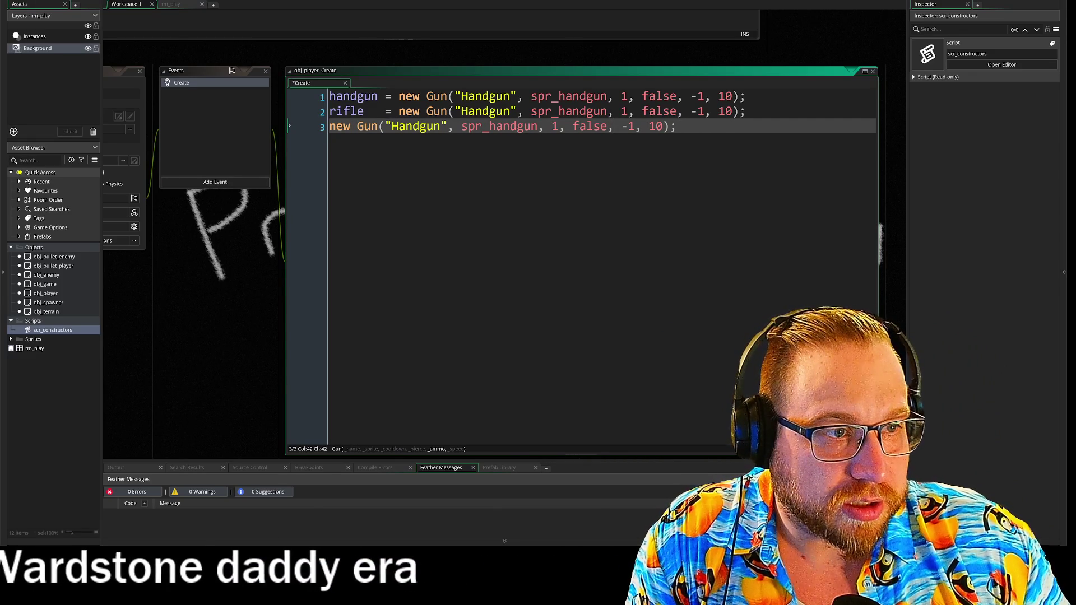
left_click(699, 112)
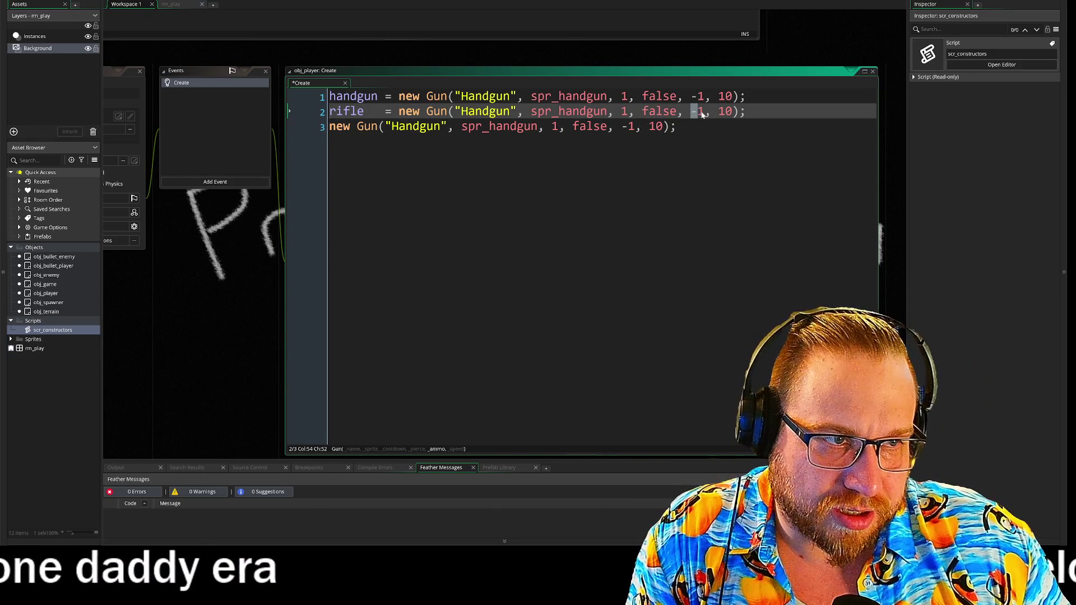
left_click(330, 126)
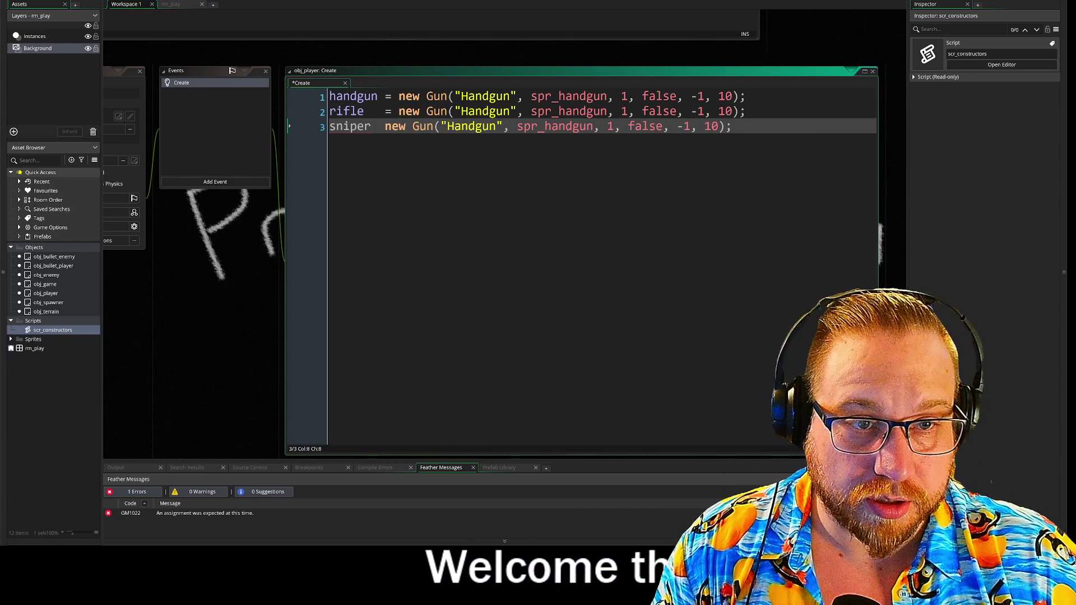
type("=")
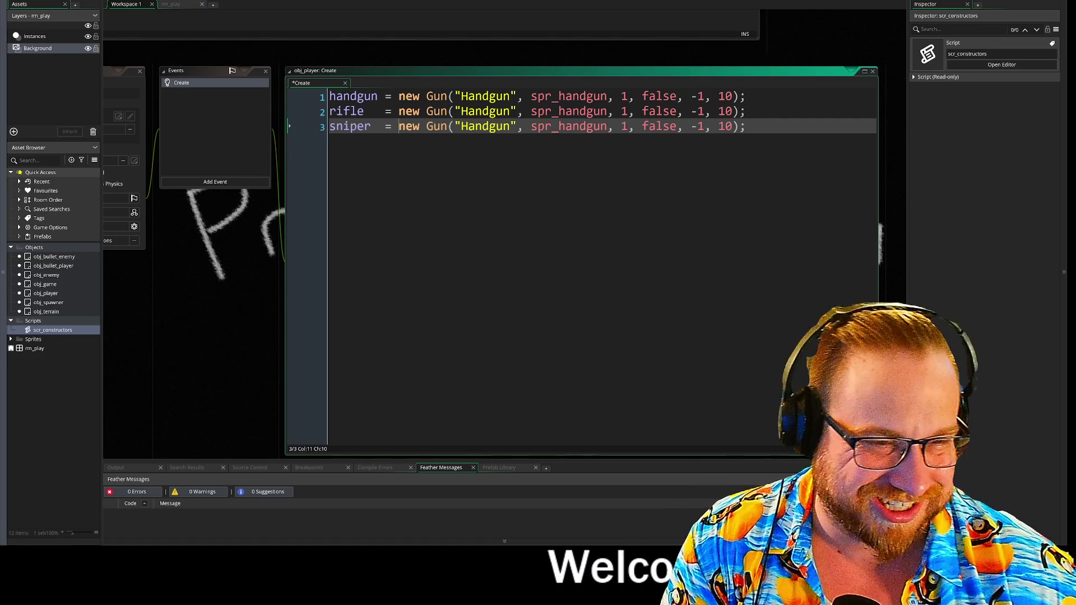
left_click(601, 126)
key("End")
key("Return")
key("Return")
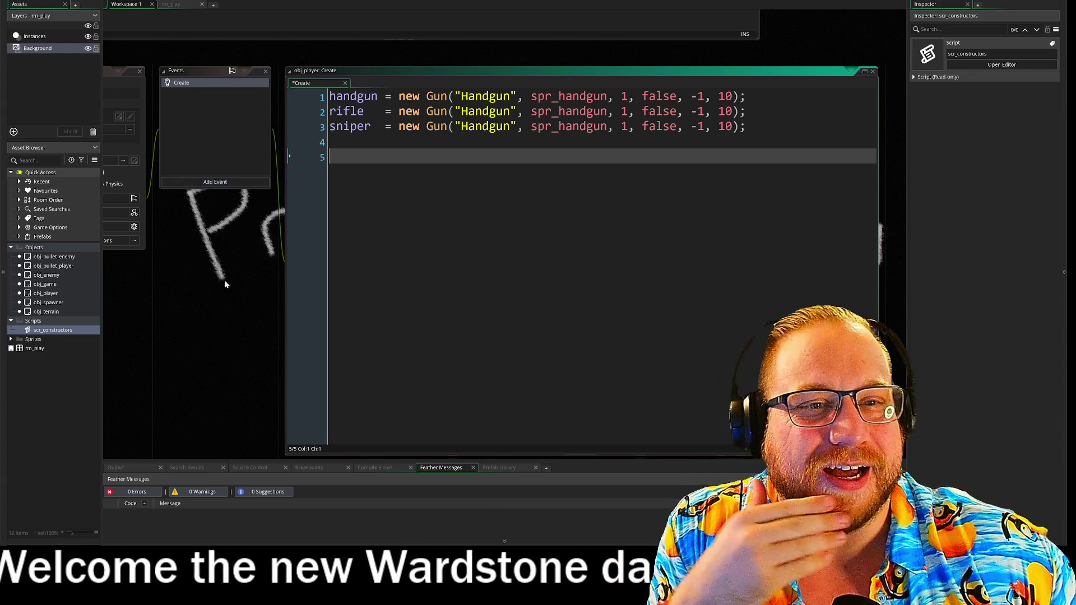
left_click_drag(222, 288, 282, 274)
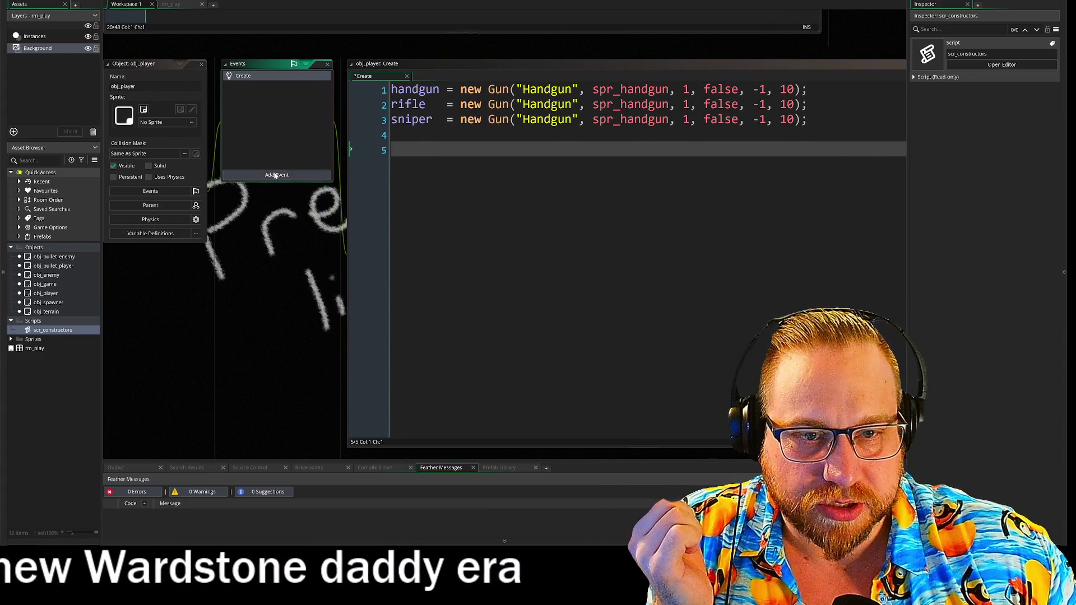
Add a Step event to obj_player
left_click(275, 175)
mouse_move(297, 212)
left_click(339, 212)
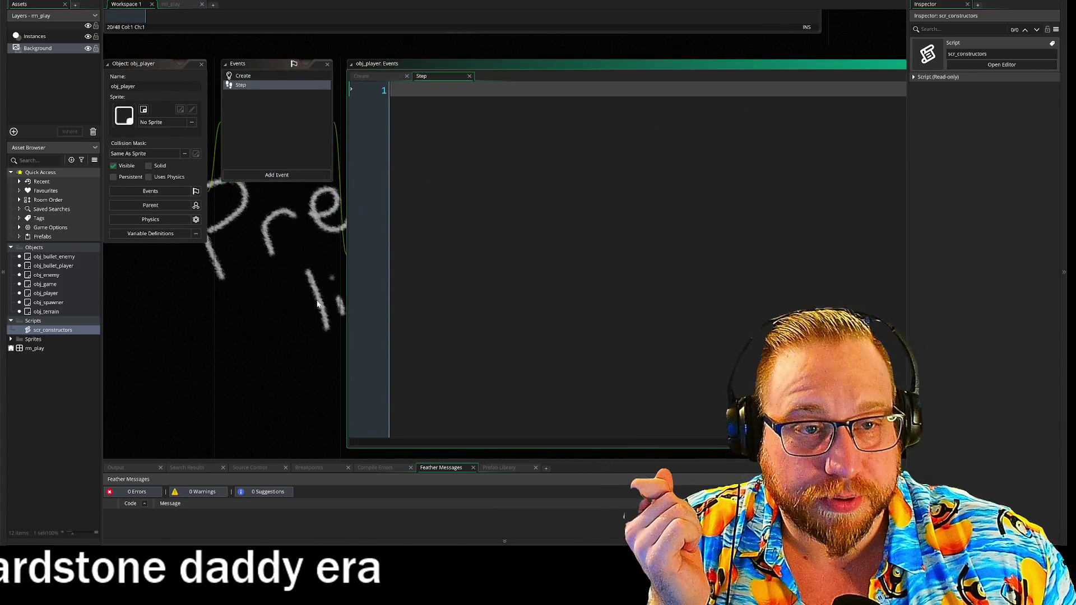
left_click_drag(319, 303, 261, 316)
Write if obj_game.state != GAME_STATE.PLAY exit as the Step event's first line
type("if ")
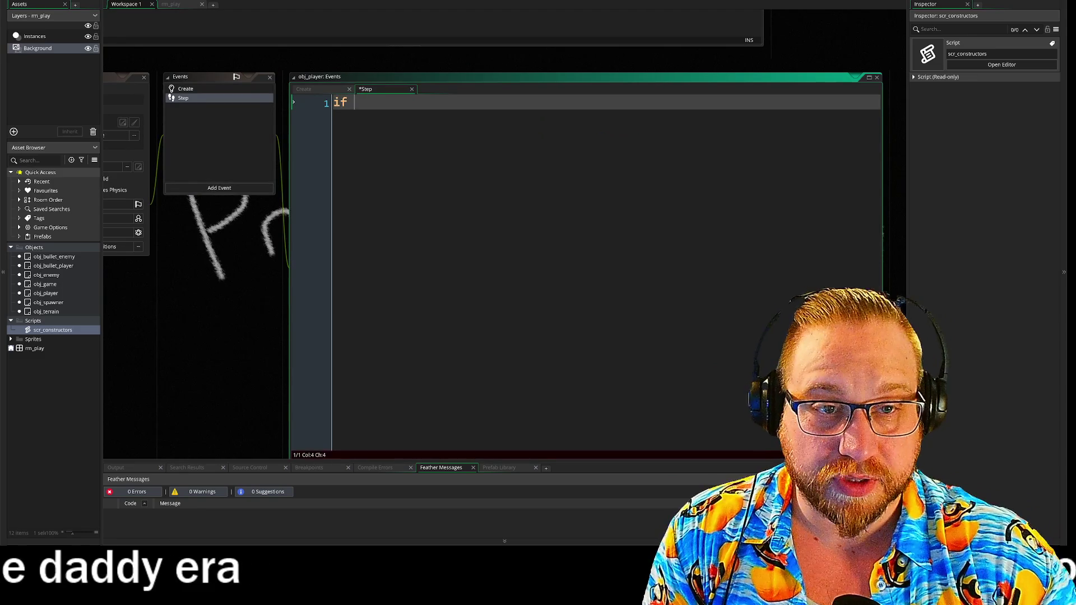
type("obj")
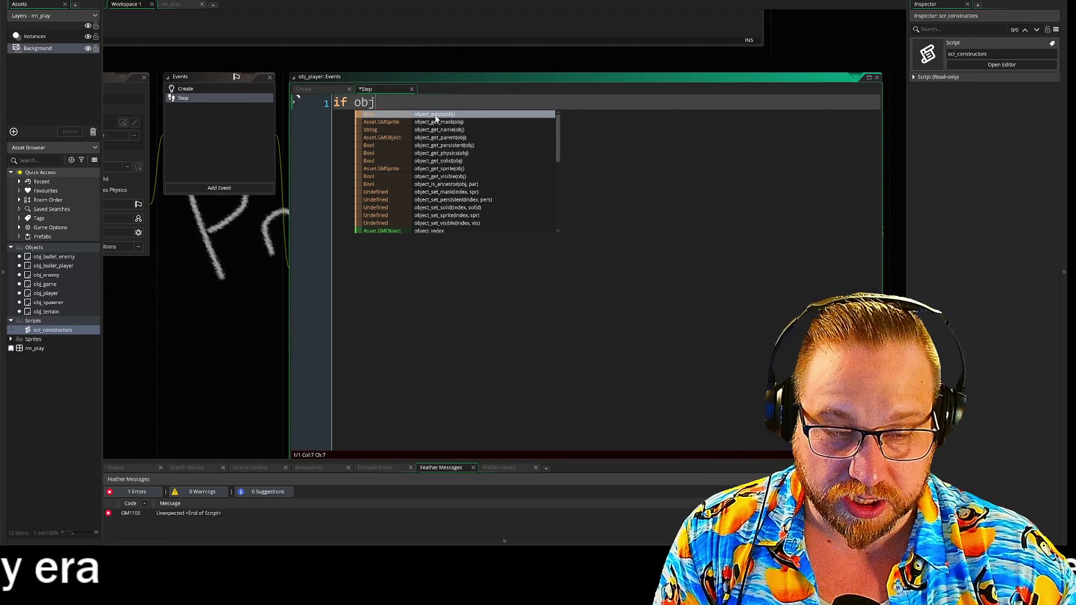
type("_")
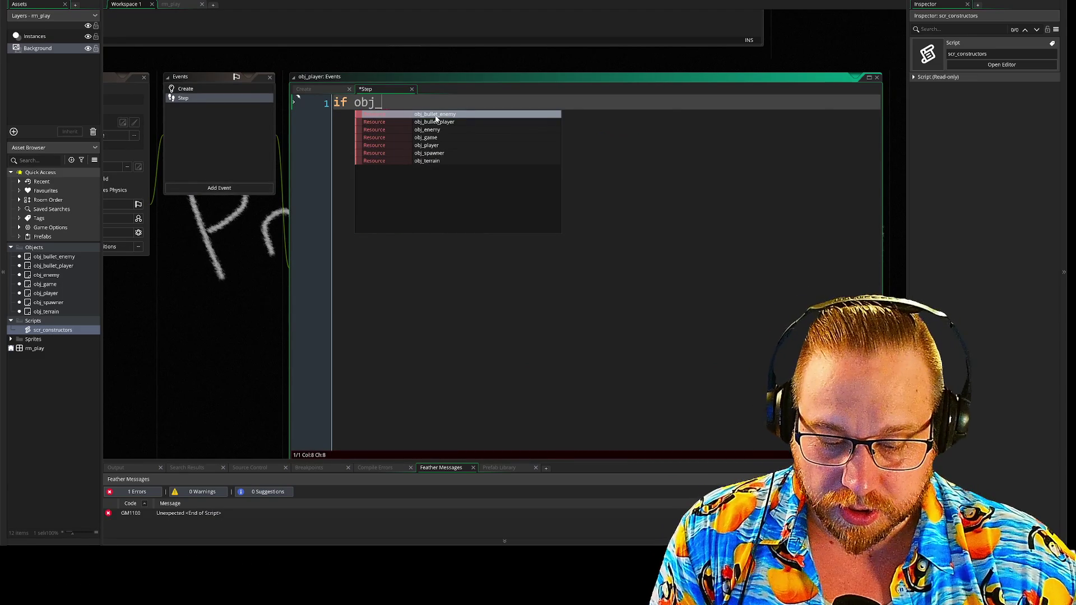
type("game")
key("Escape")
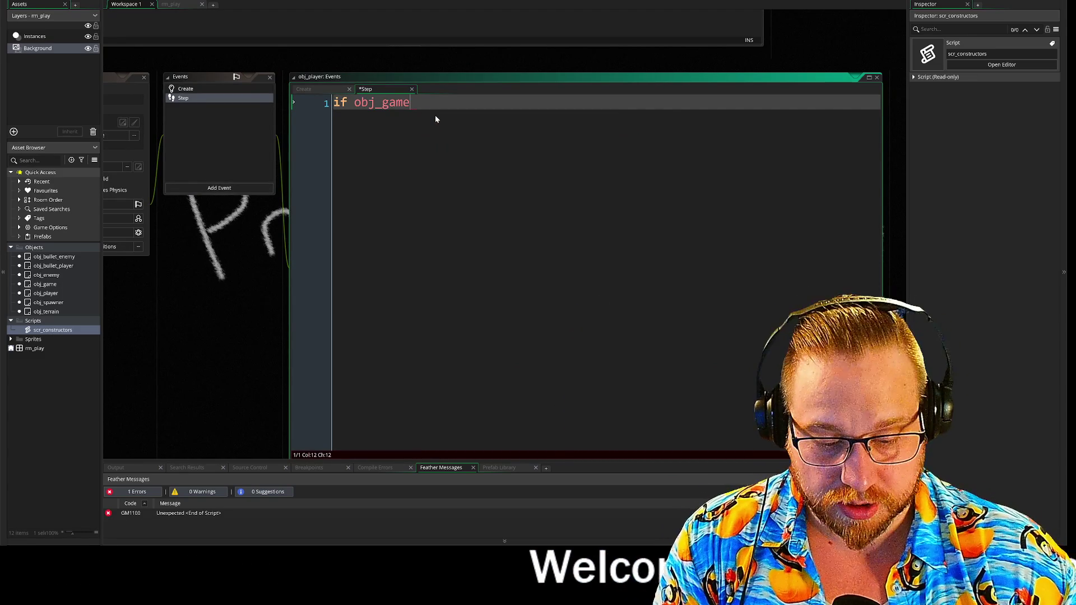
type(".st")
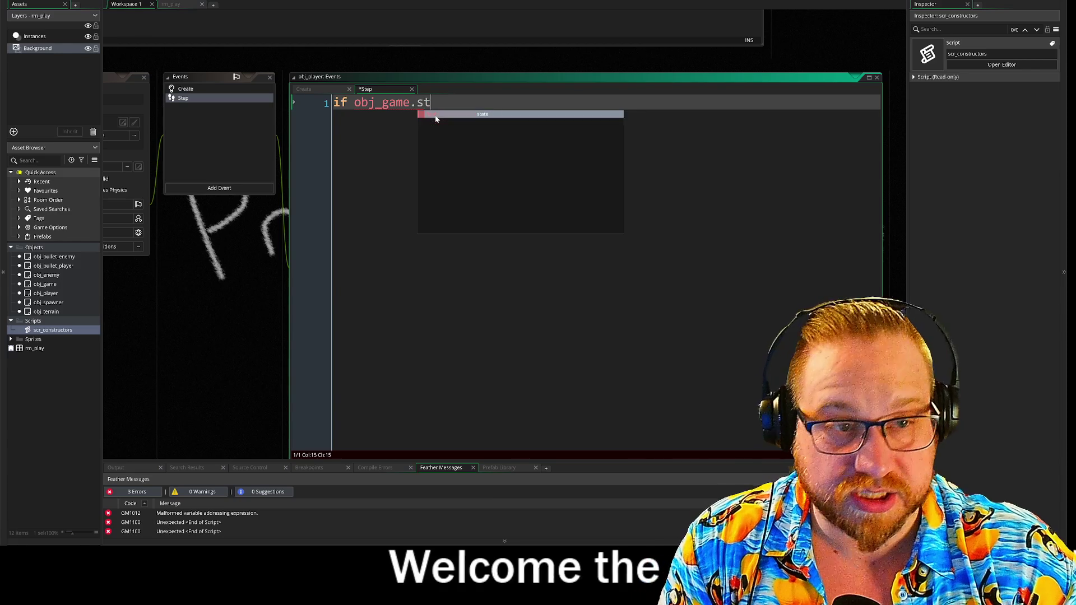
type("ate != ")
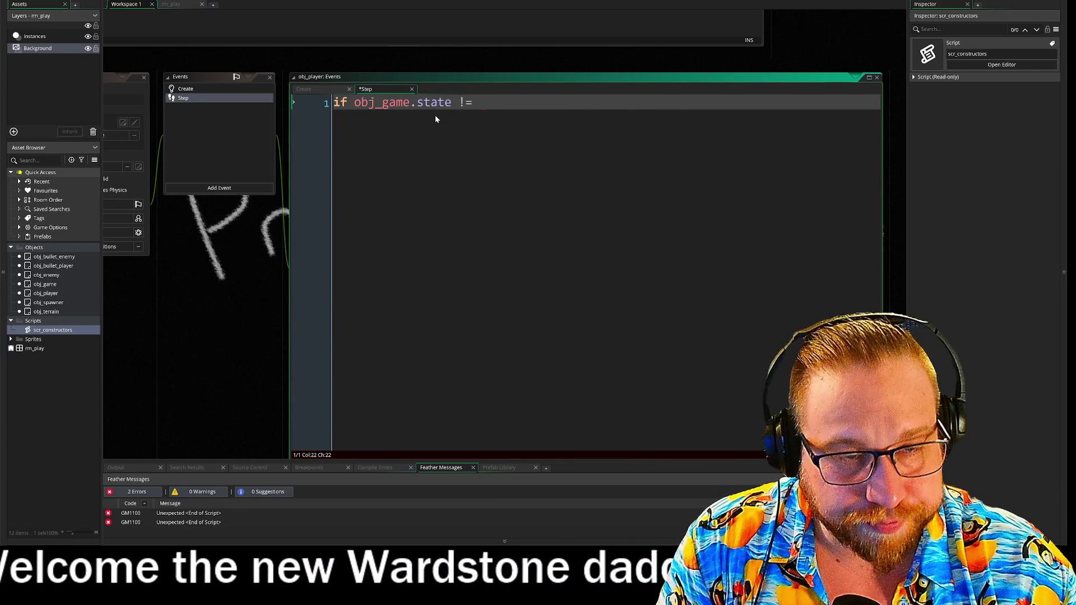
type("GA<")
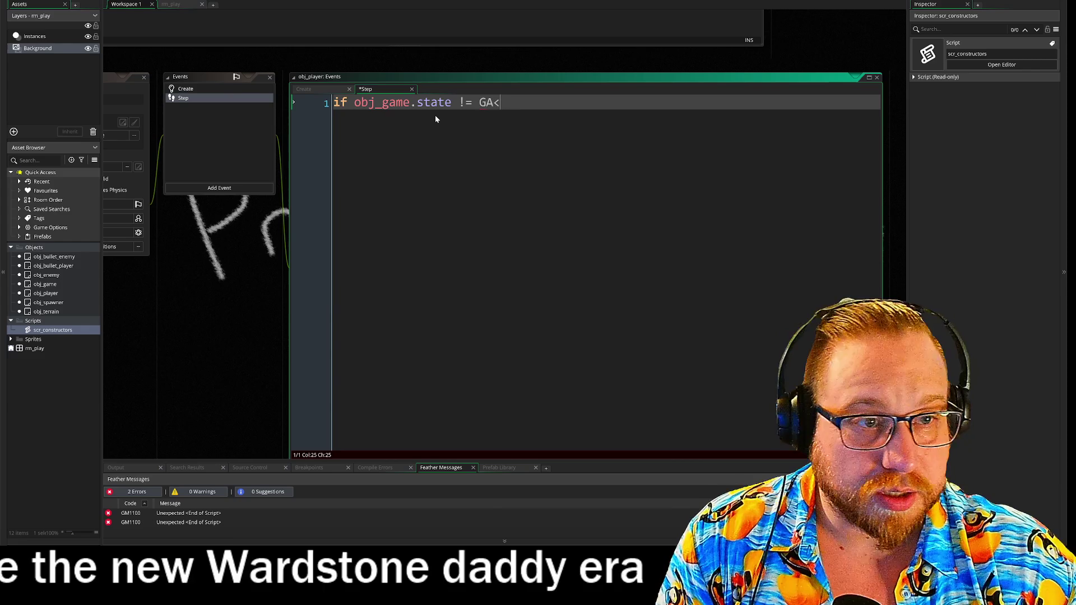
key("BackSpace")
type("M")
key("Return")
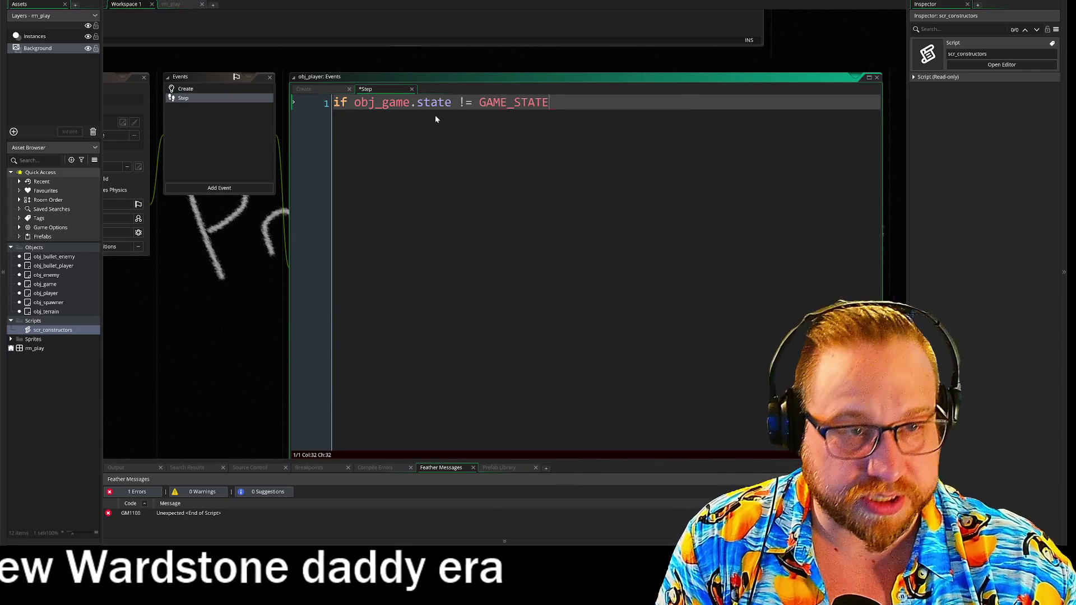
type(".PLAY")
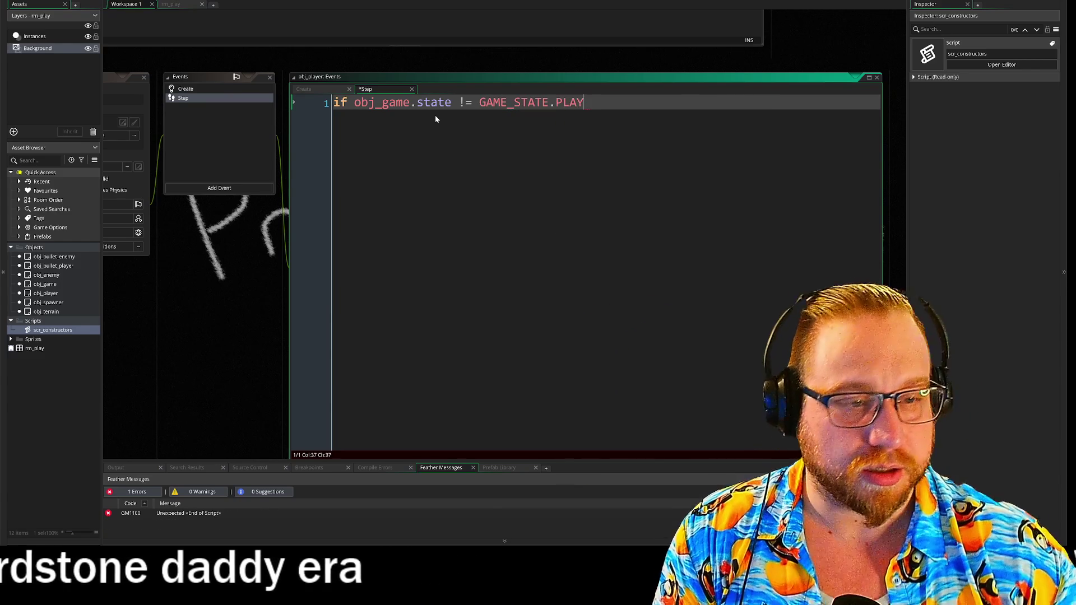
type(" exit")
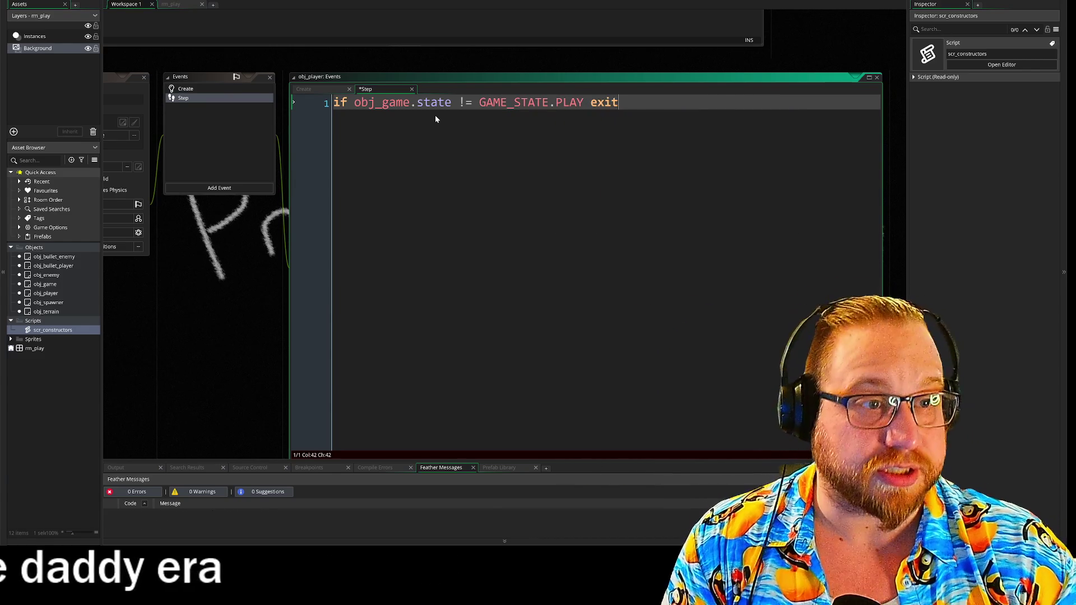
key("Return")
key("Return")
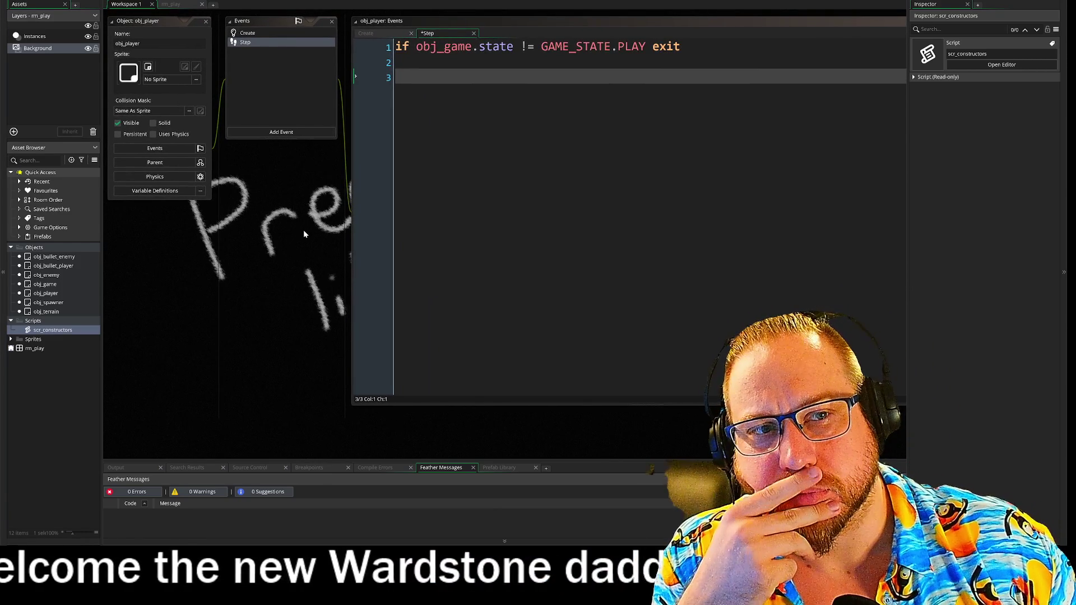
left_click_drag(304, 230, 277, 233)
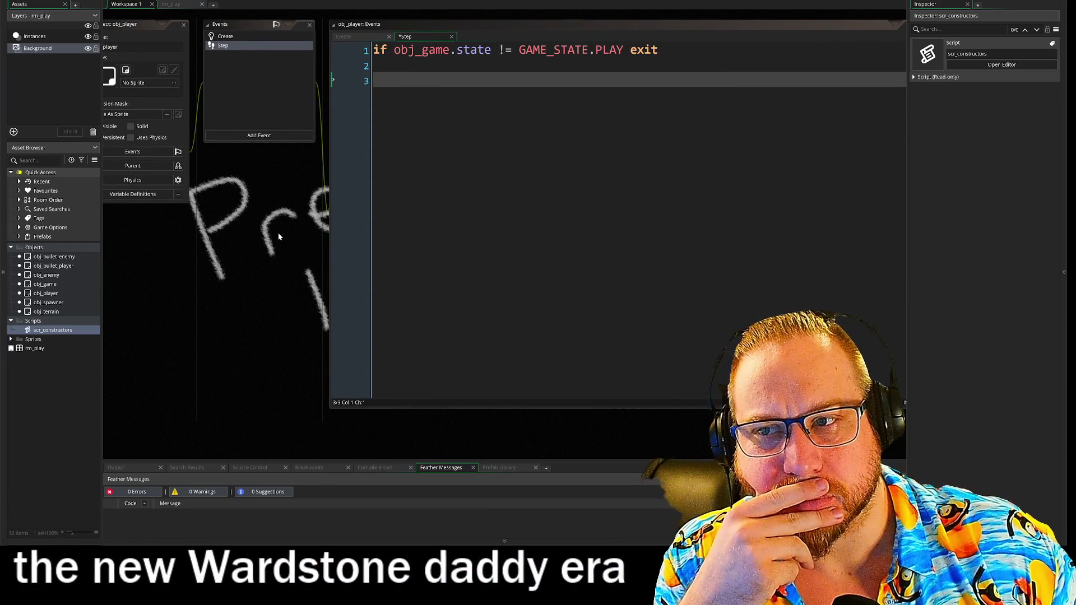
left_click_drag(279, 234, 271, 239)
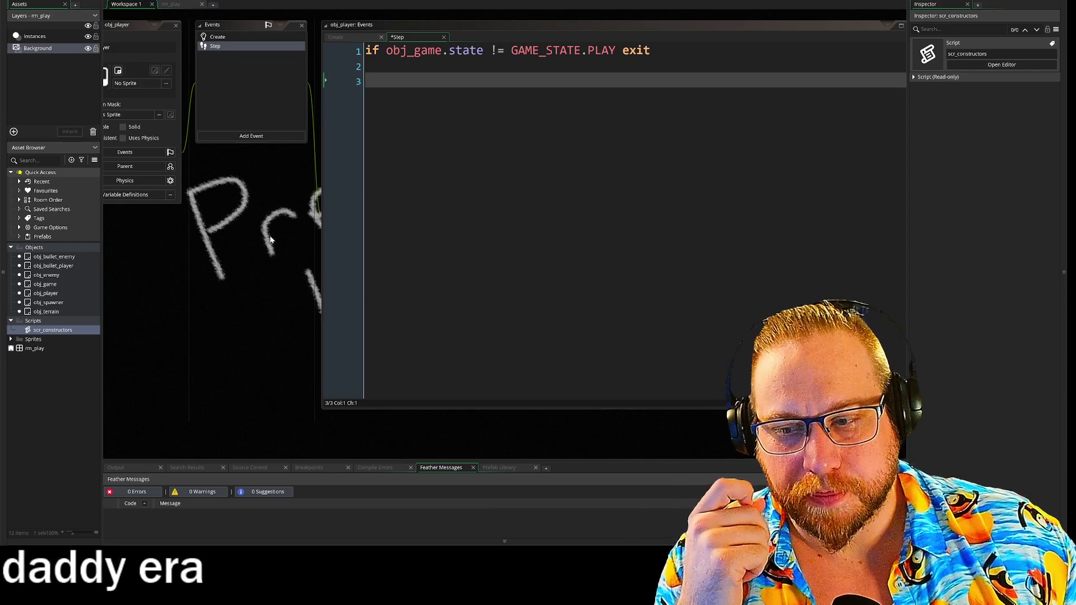
left_click_drag(284, 261, 197, 260)
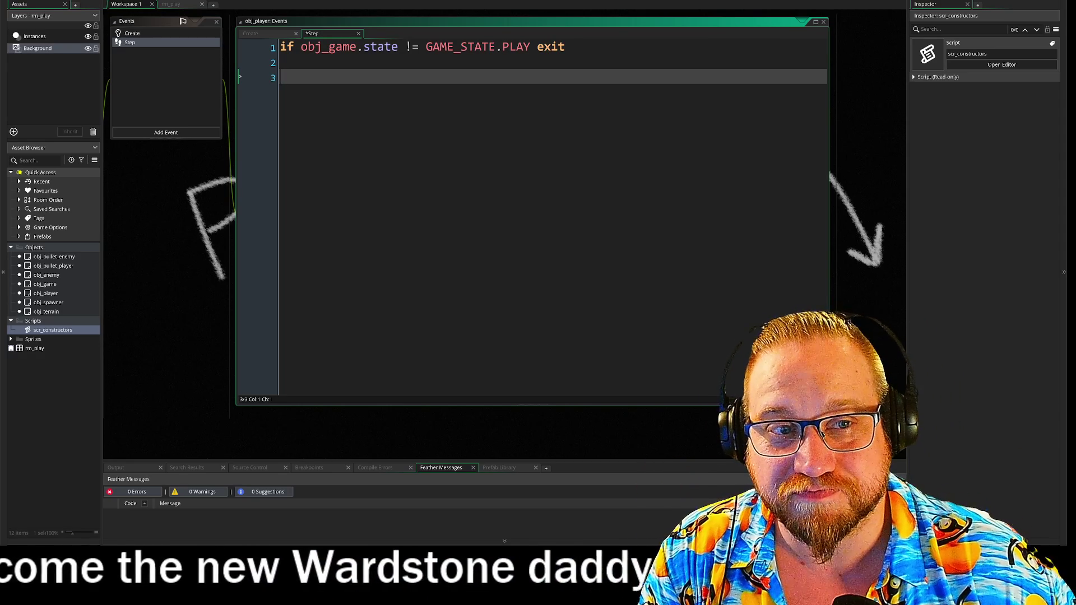
Declare var _left, _right, _up and _down on lines above the exit check
key("Up")
key("Up")
key("Return")
key("Return")
key("Up")
key("Up")
type("v")
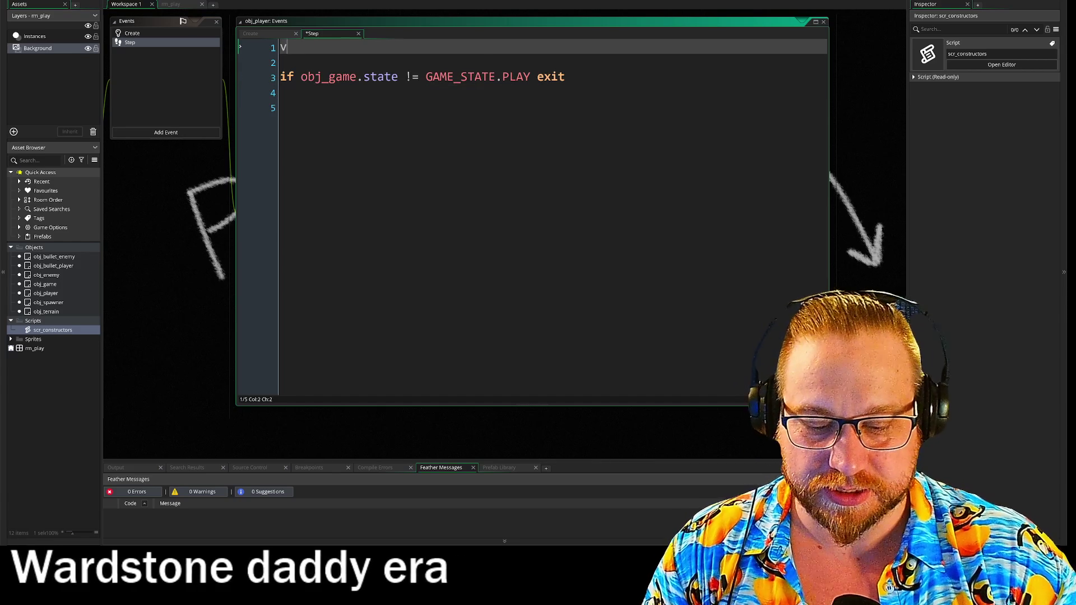
type("ar")
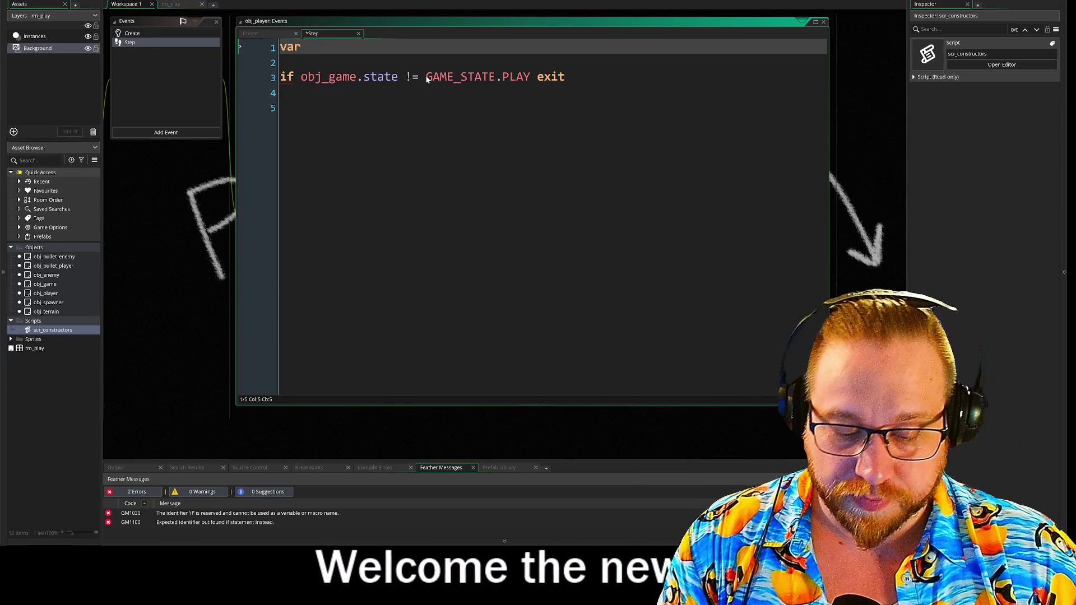
type("_left")
key("Return")
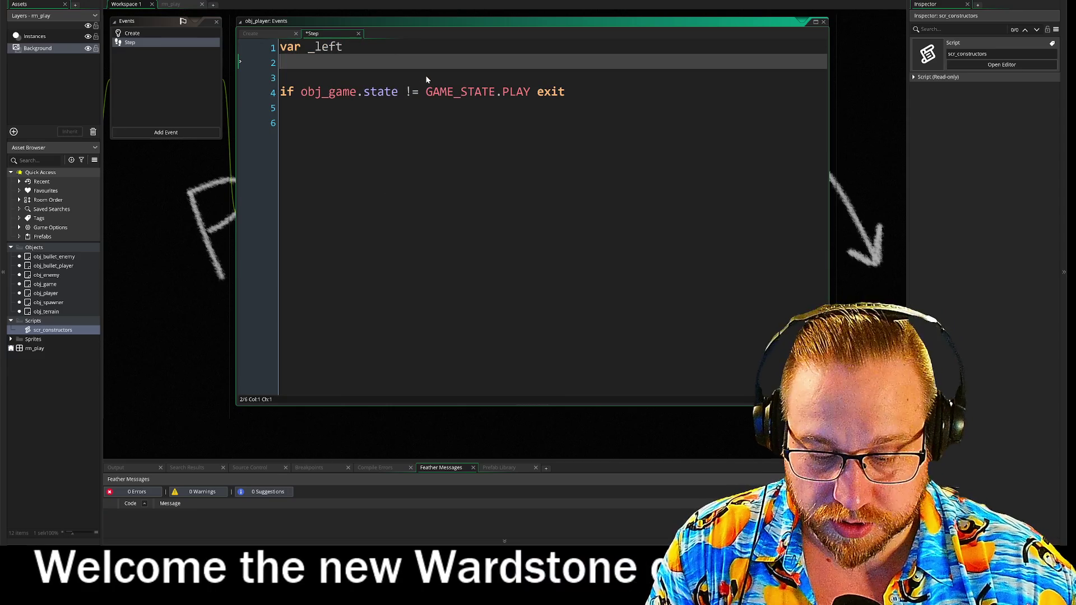
type("var _right")
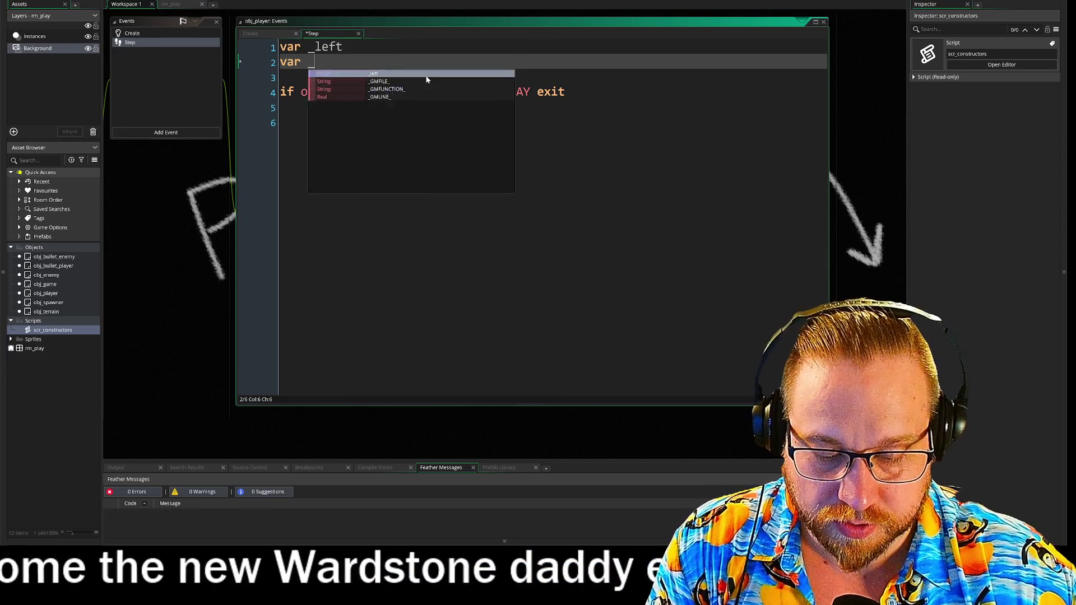
key("Return")
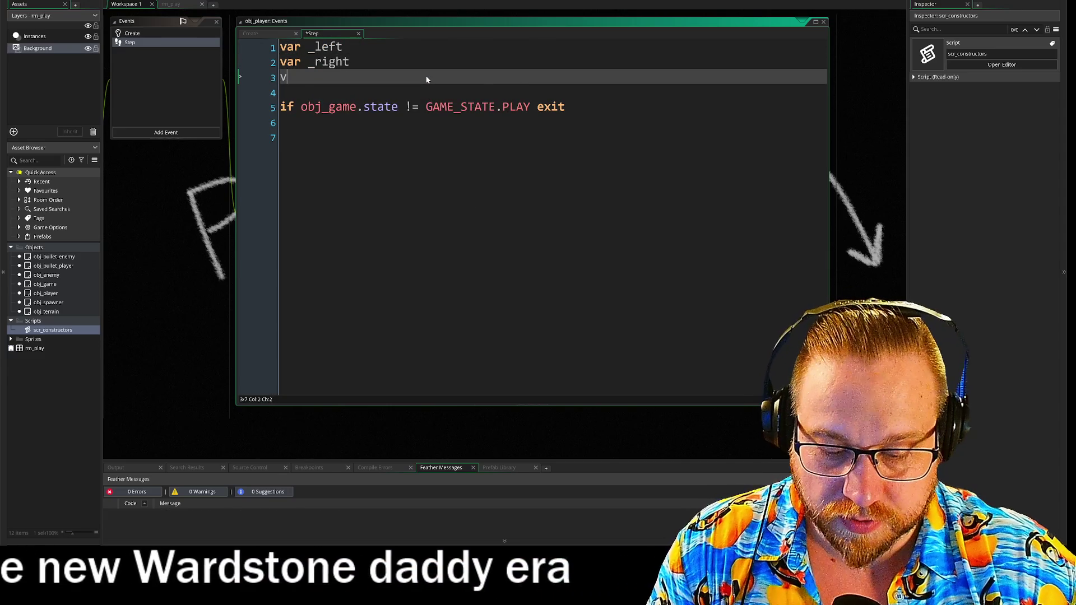
type("var ")
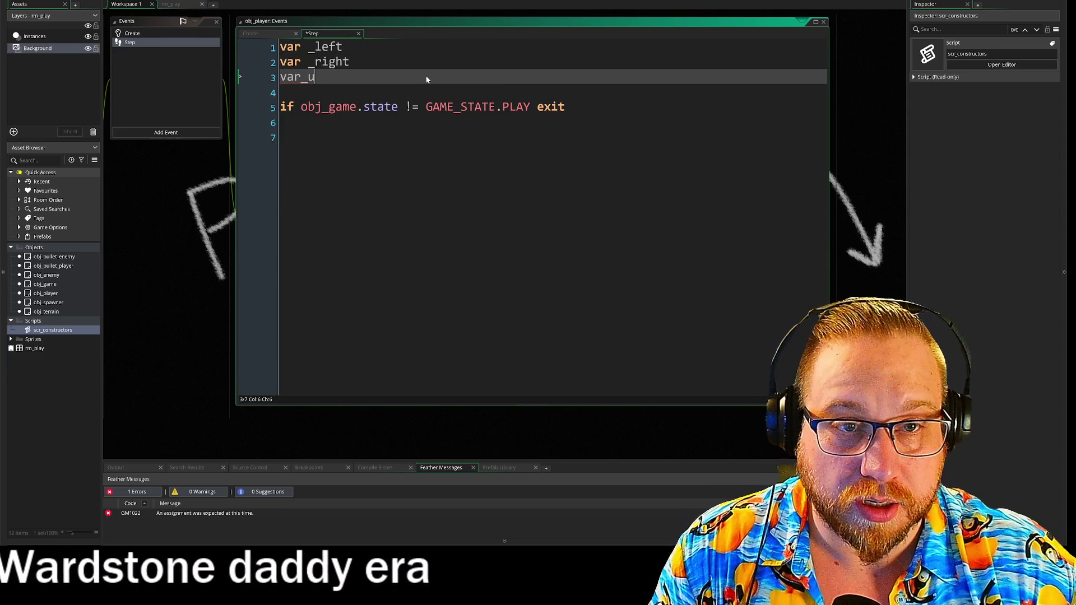
type("up")
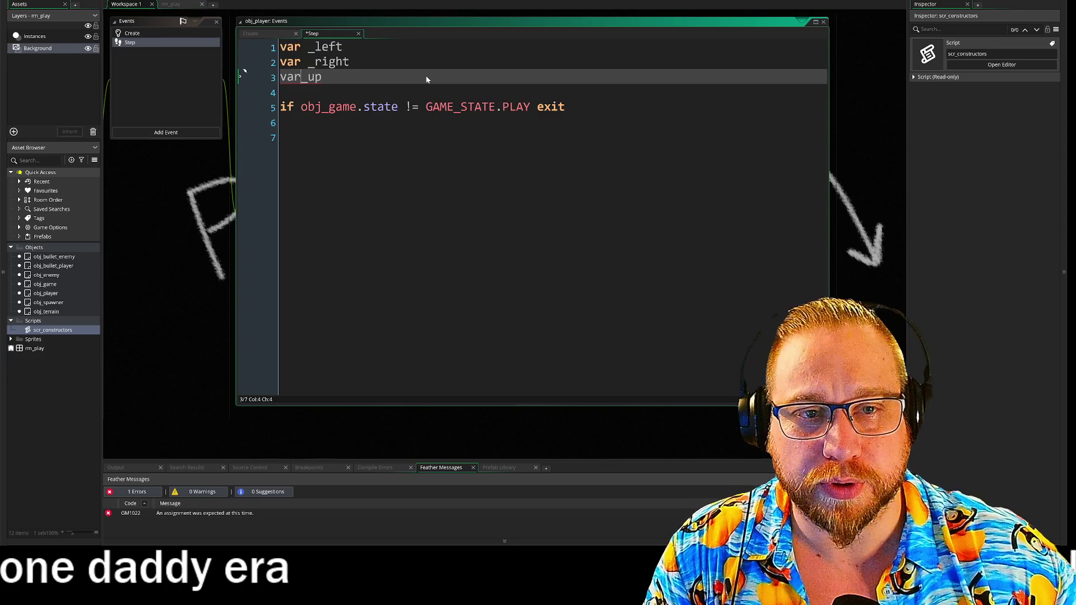
key("Down")
key("Return")
key("Up")
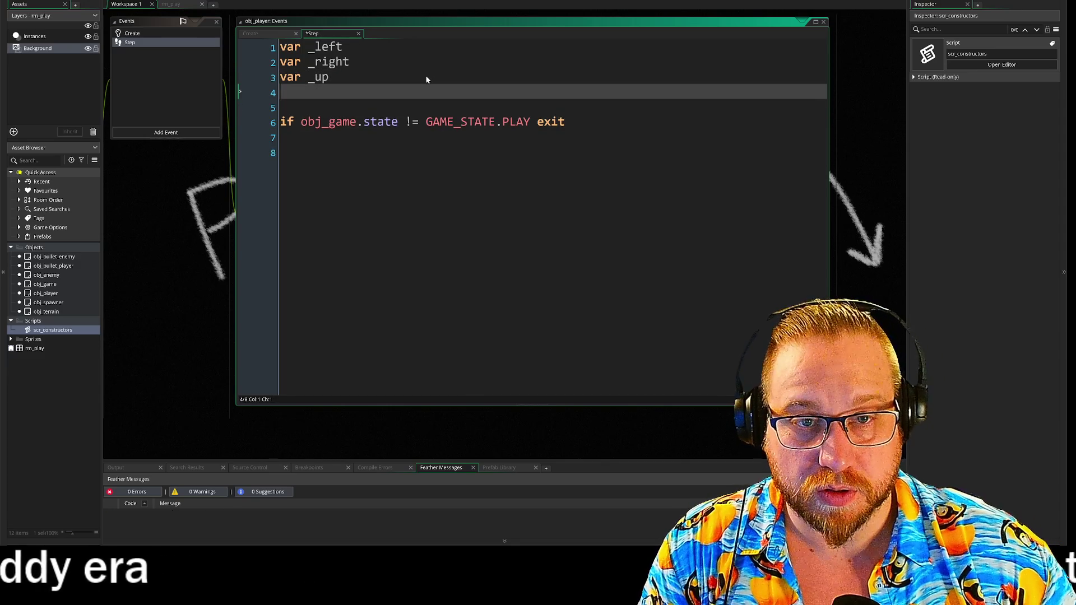
type("var _down")
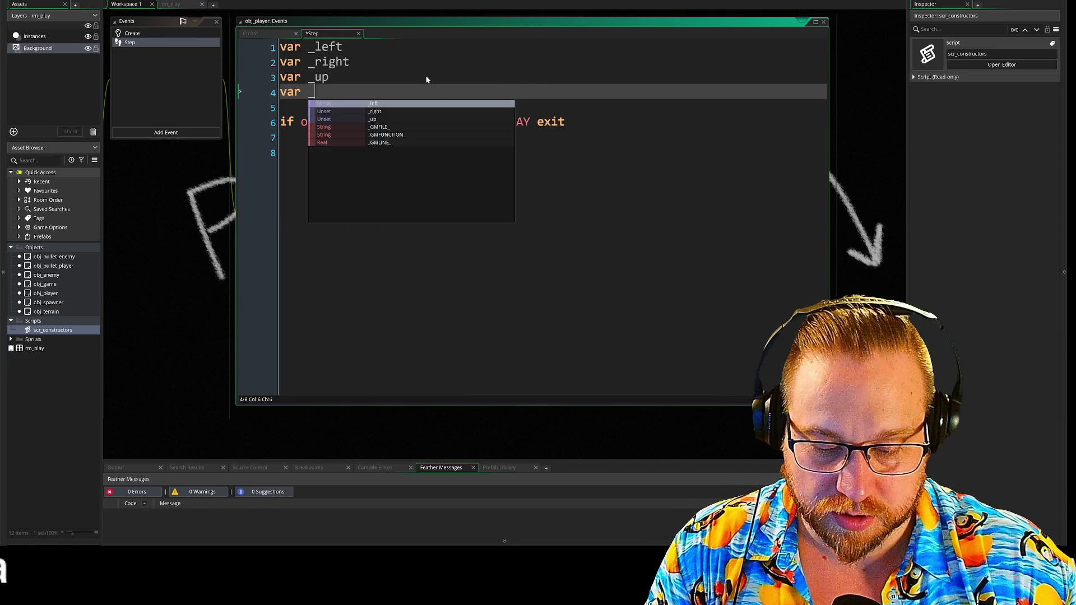
Add = to each variable and give _left keyboard_check(ord(""))
key("Up")
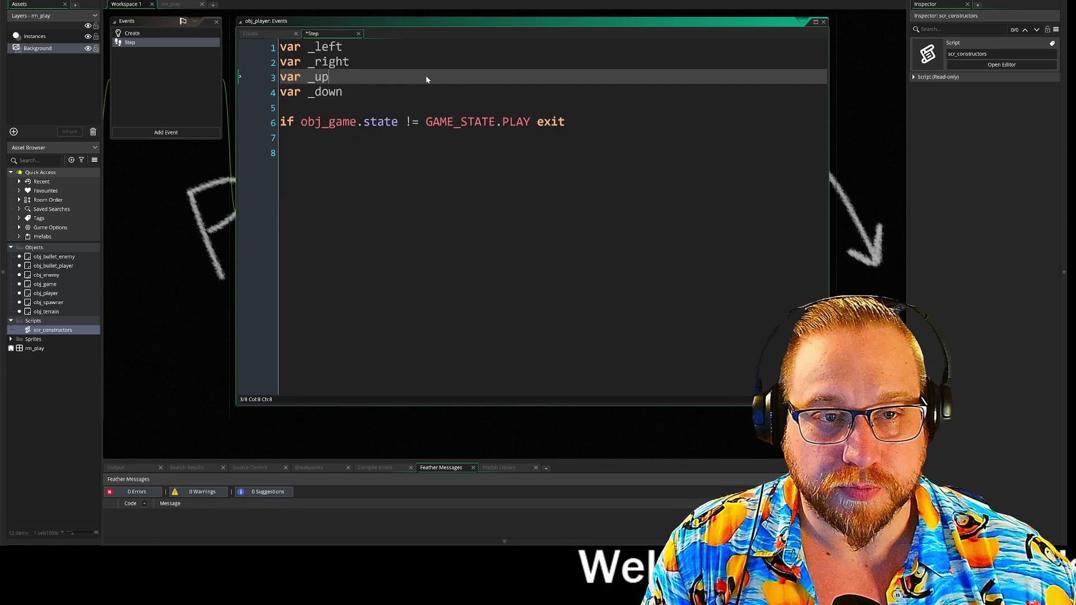
key("Down")
key("Up")
key("Up")
key("Up")
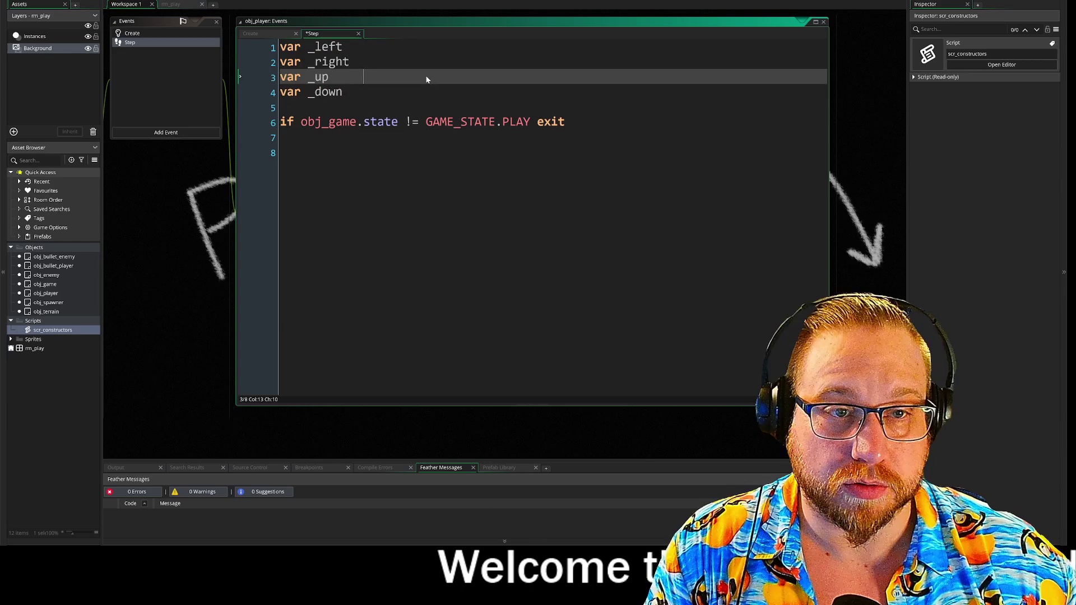
type("   =")
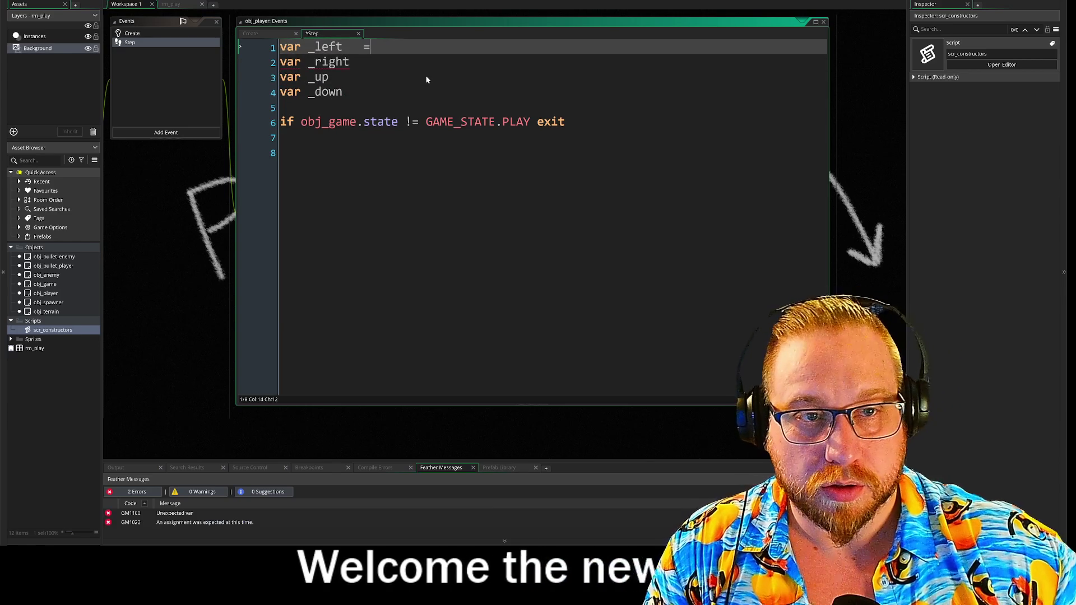
key("Down")
type("=")
key("Down")
type("=")
key("Down")
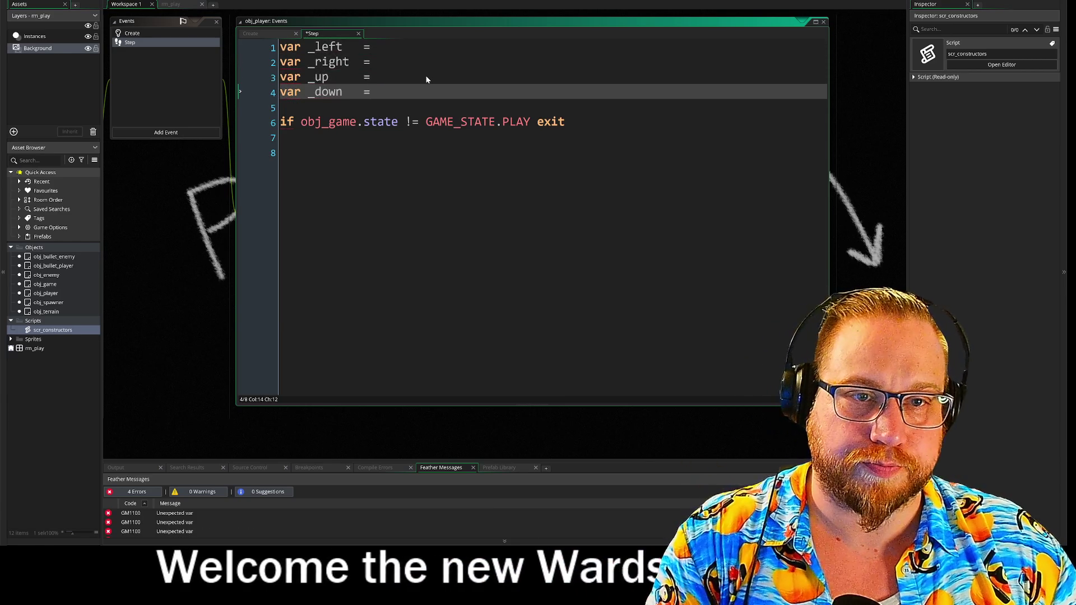
type("=")
key("Up")
key("Up")
key("Up")
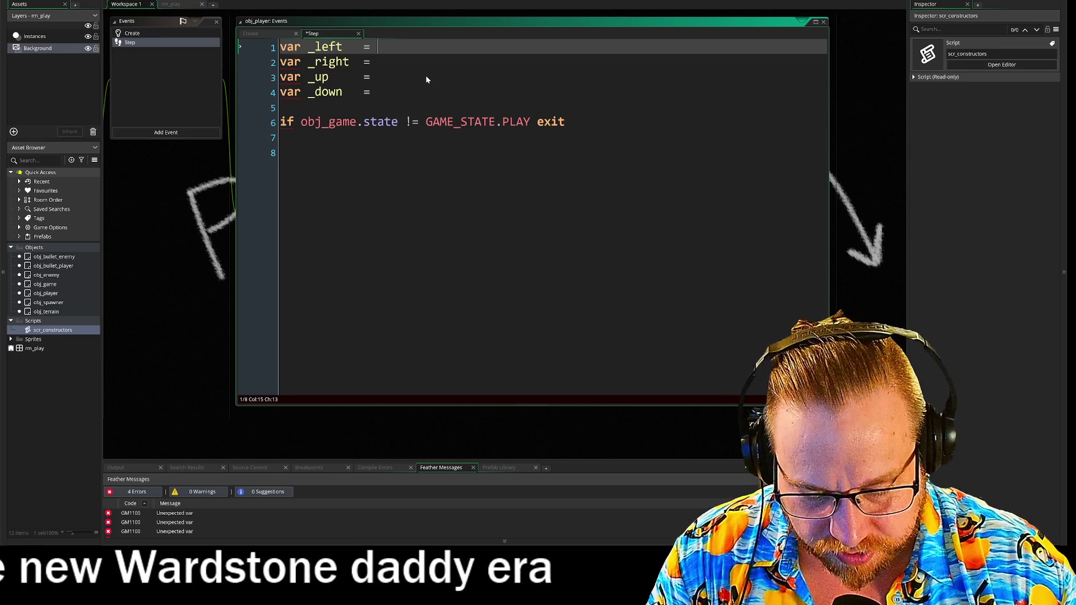
type("keyboard")
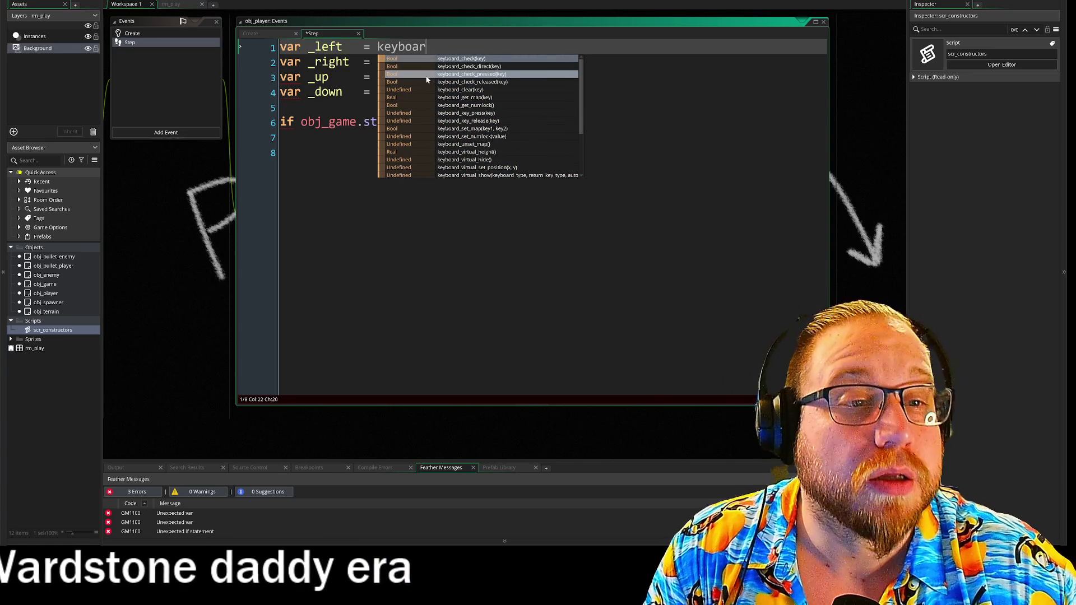
key("Return")
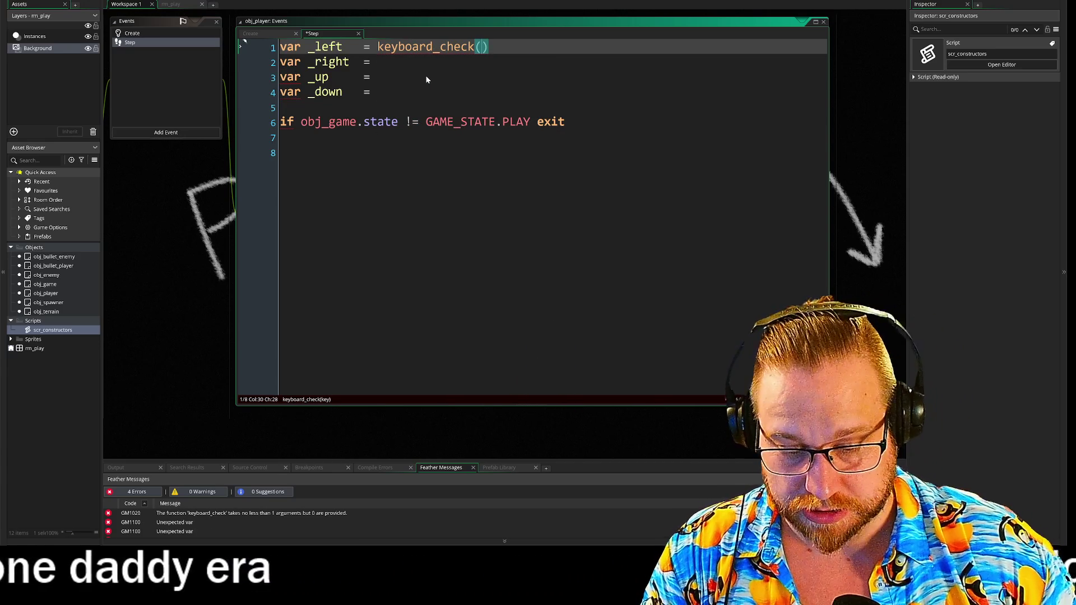
type("ord")
key("Return")
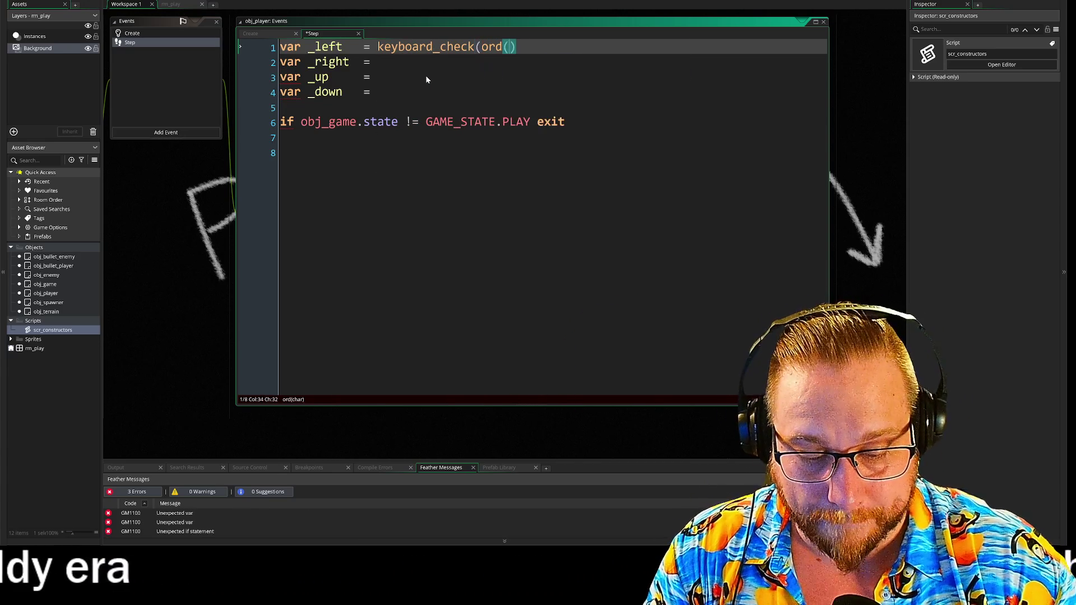
type(":")
key("BackSpace")
type("\"\"")
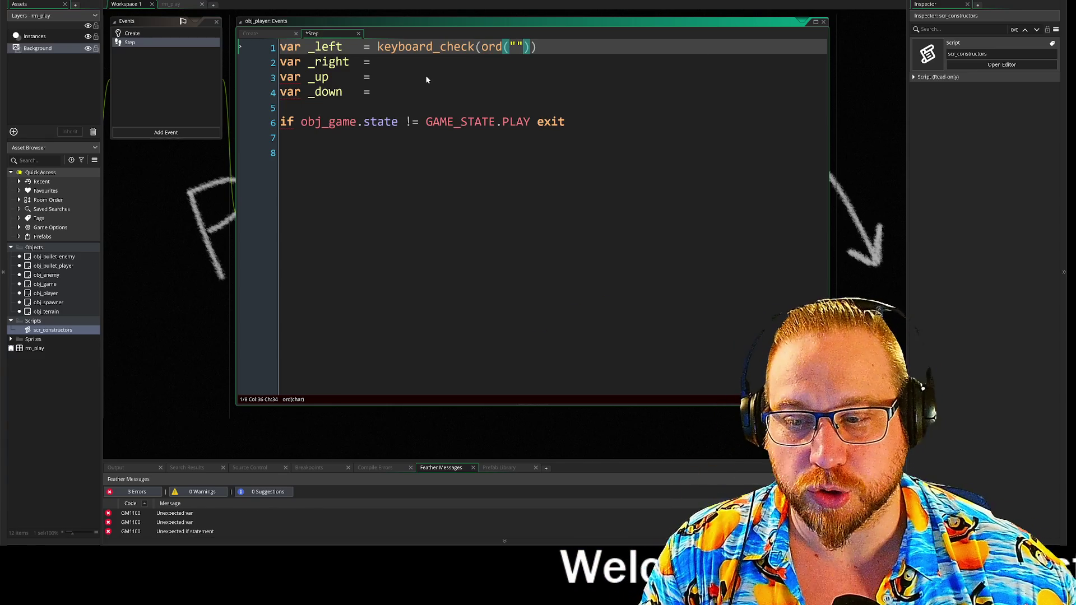
key("Left")
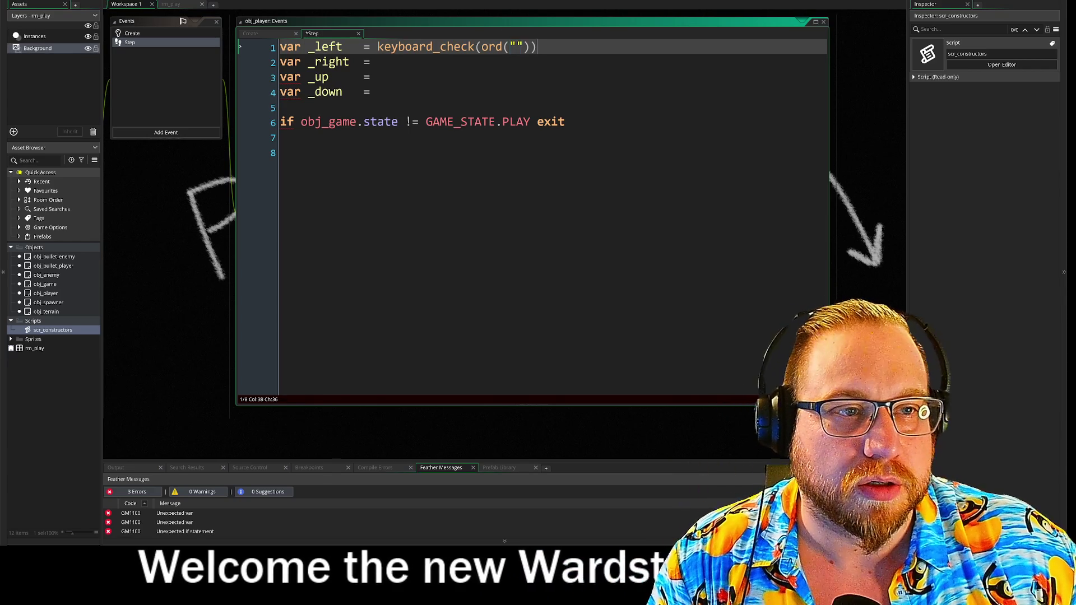
Copy the keyboard_check call to _right, _up and _down and fill in the A, D, W, S keys
left_click(394, 53)
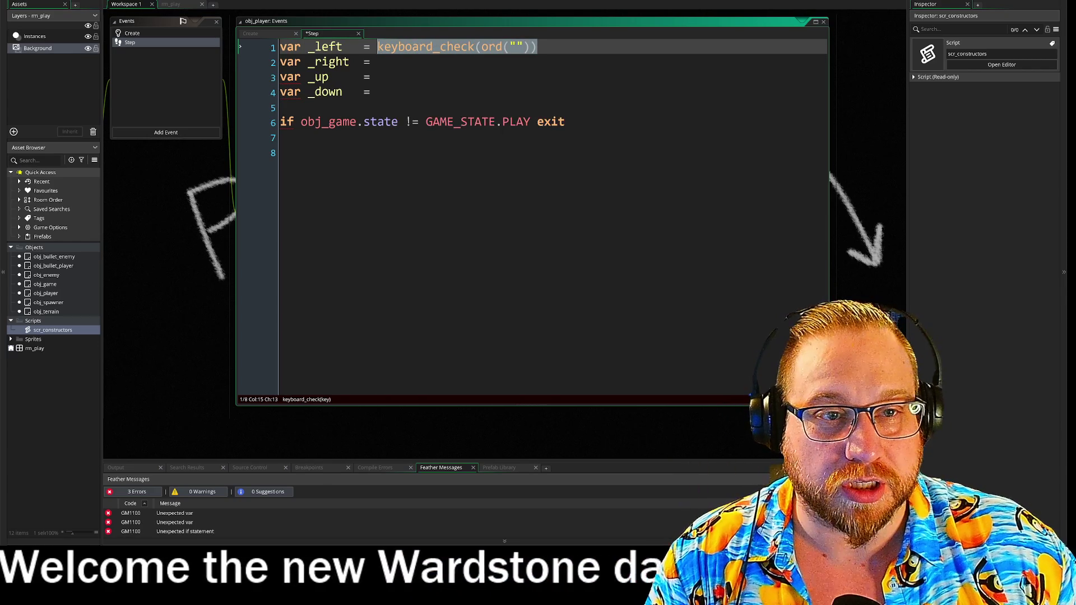
key("ctrl+c")
key("Down")
key("ctrl+v")
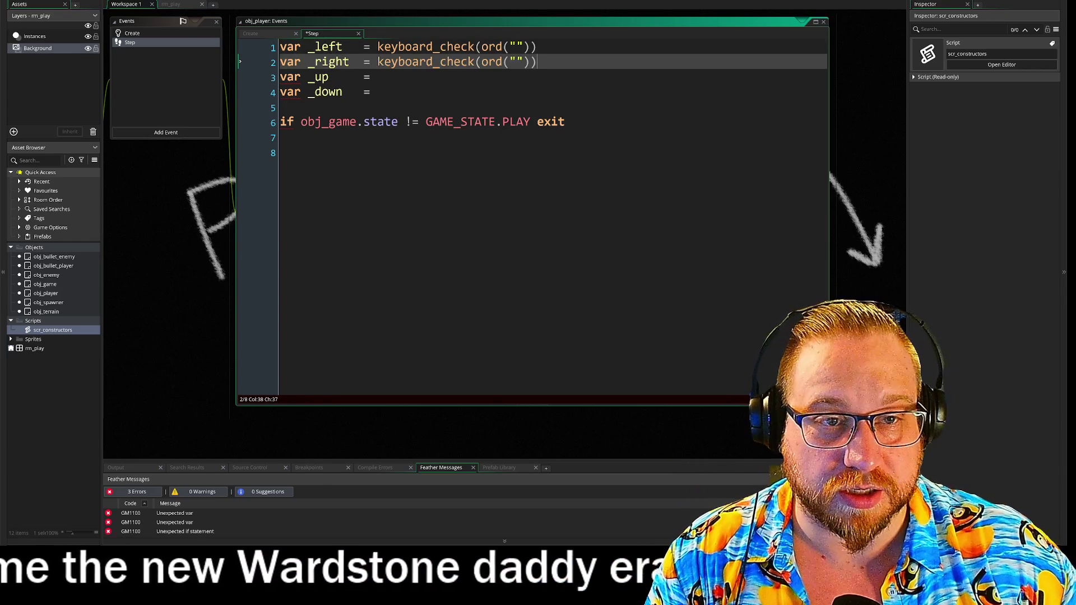
key("Down")
key("ctrl+v")
key("Down")
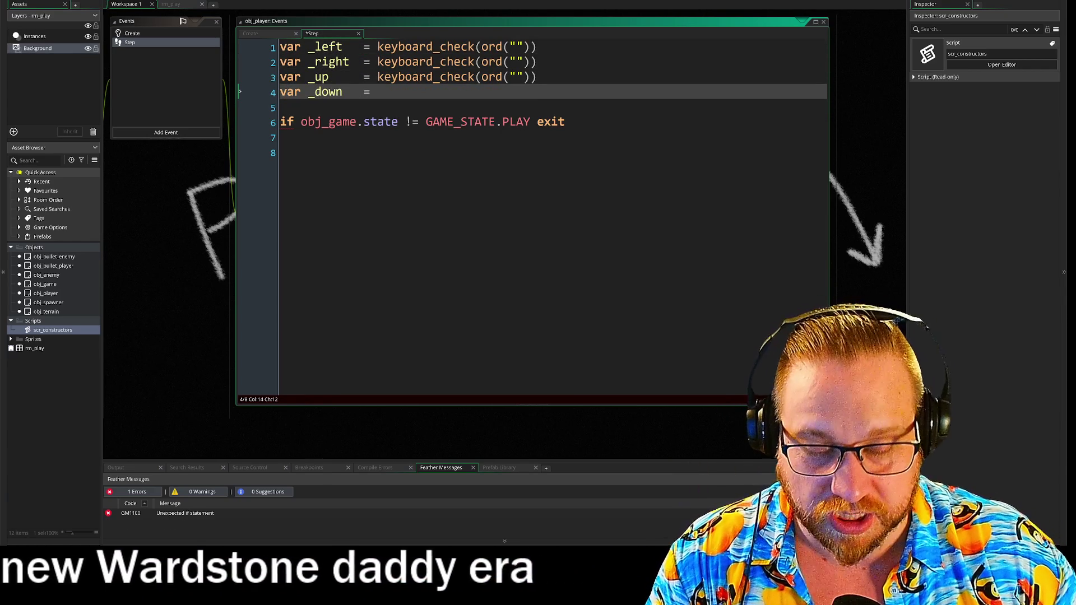
key("ctrl+v")
key("Left")
key("Left")
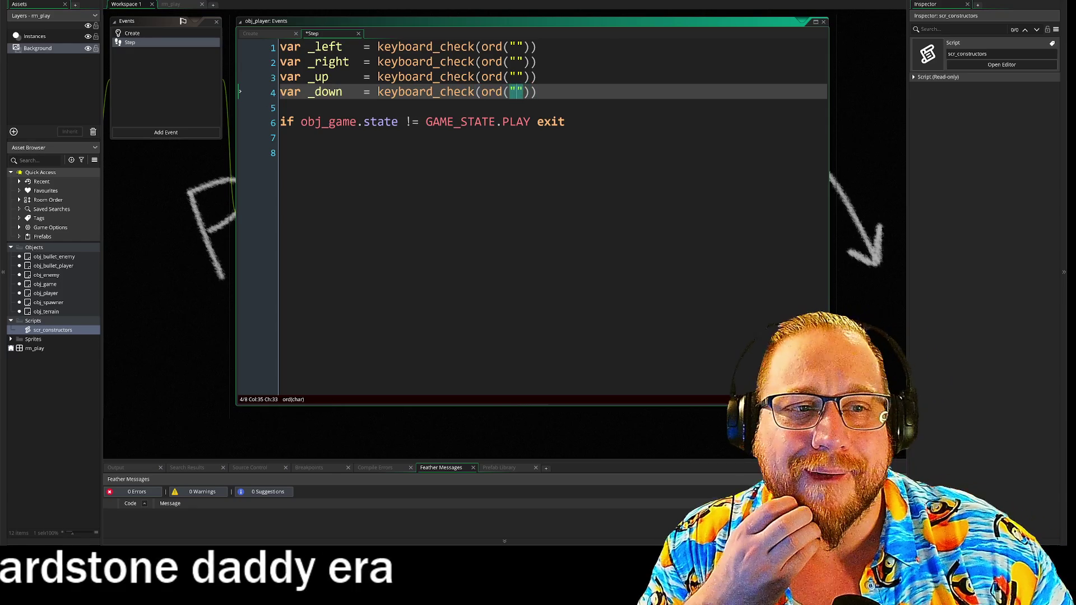
left_click(515, 77)
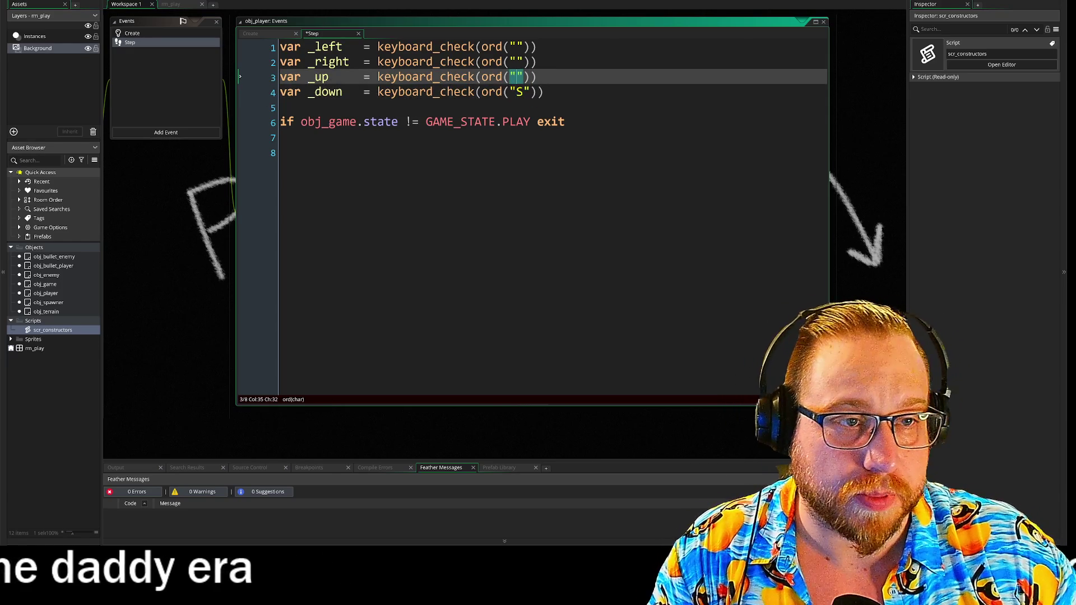
type("W")
left_click(515, 61)
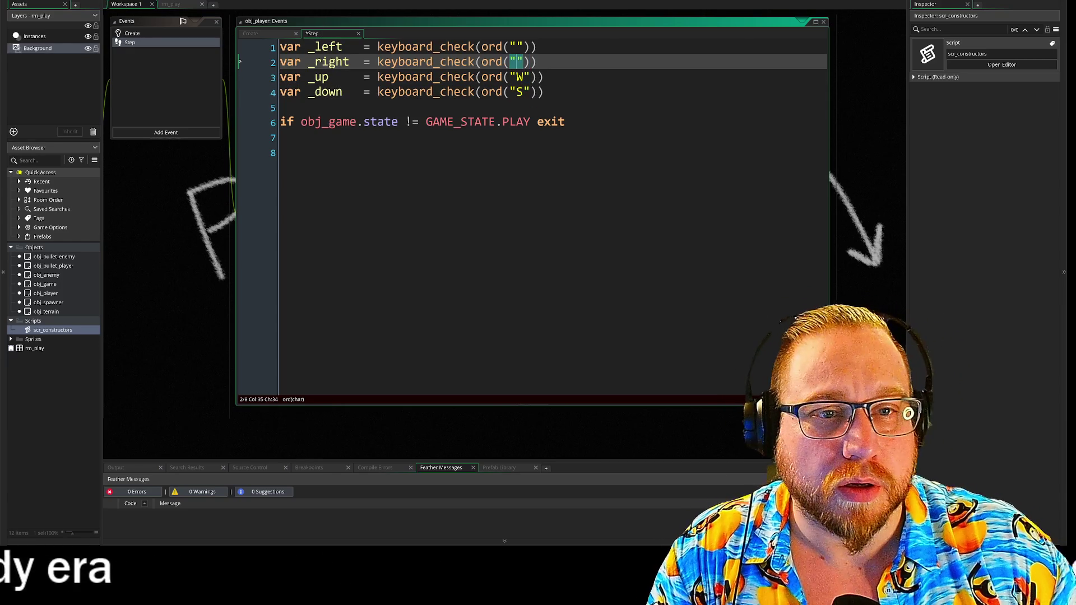
type("D")
left_click(509, 47)
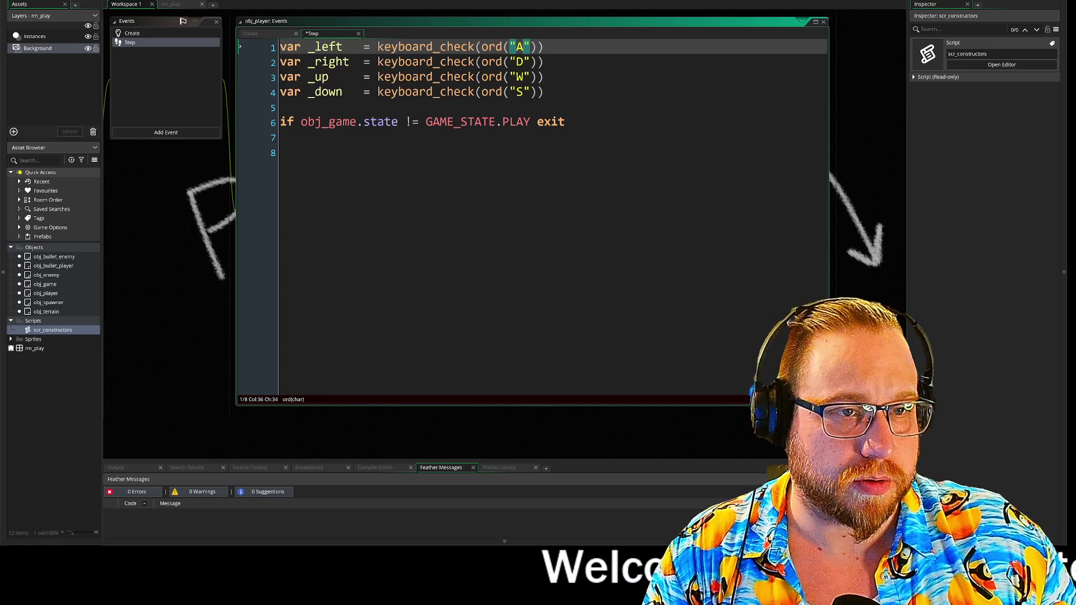
left_click(282, 108)
key("Return")
type("var")
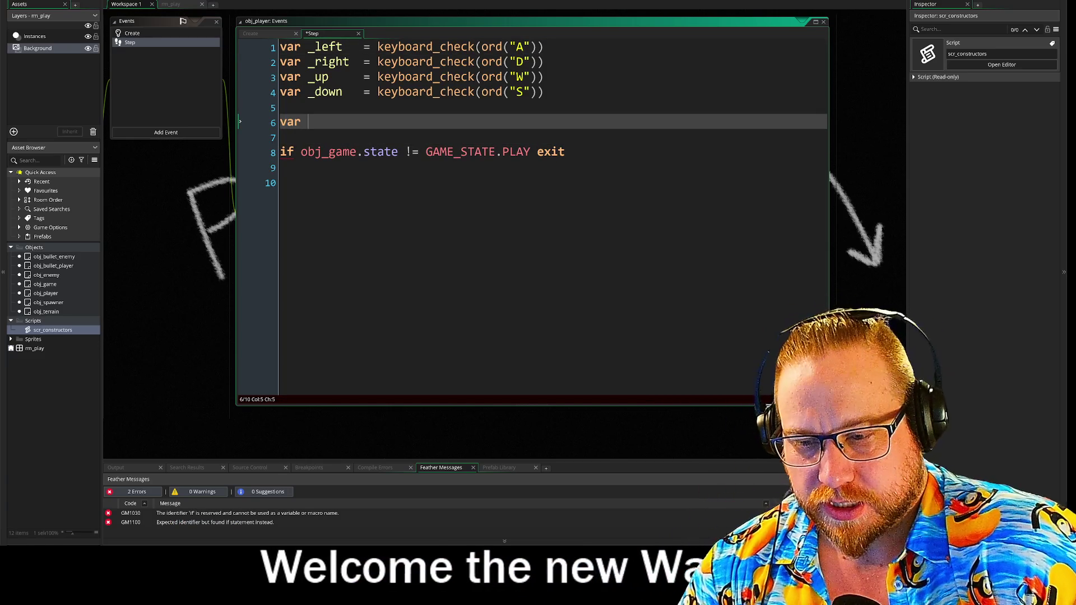
Add var _xmov = (_right - _left) and var _ymov = (_down - _up) lines
type("_xmov")
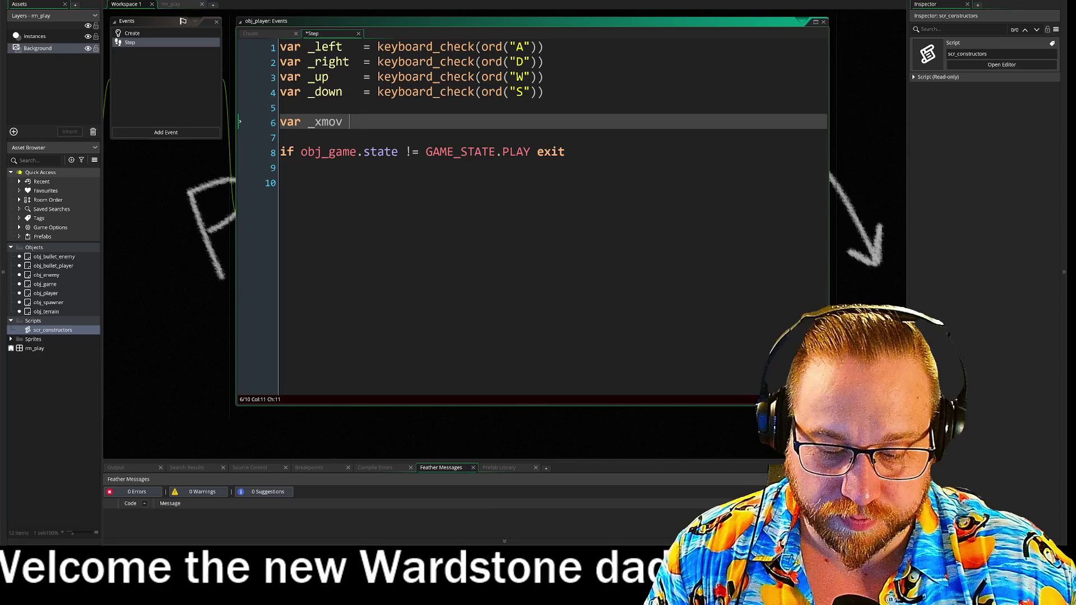
key("BackSpace")
key("Escape")
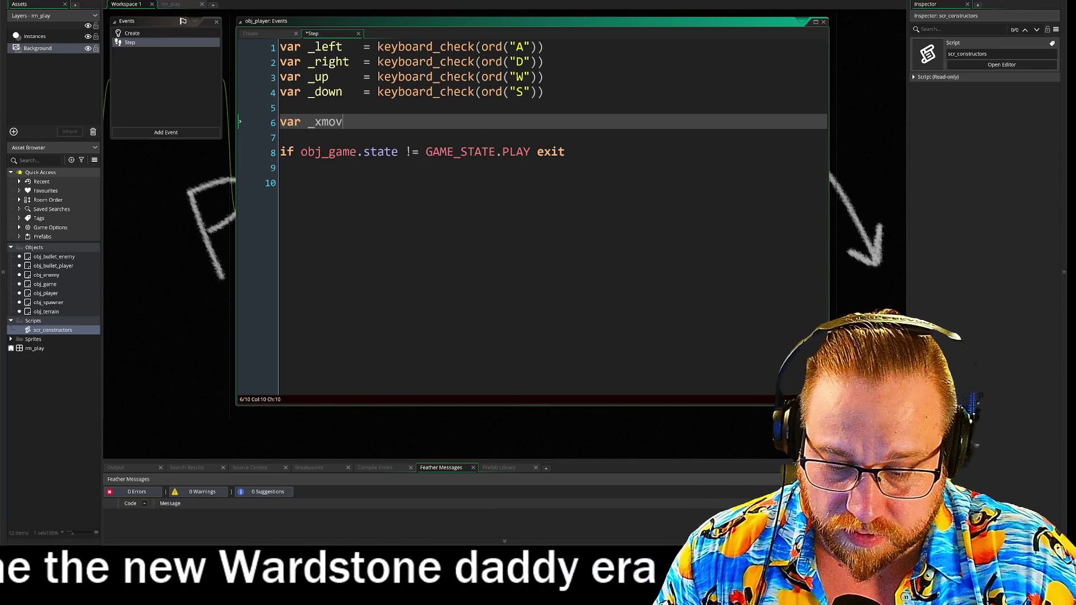
key("Tab")
type("=")
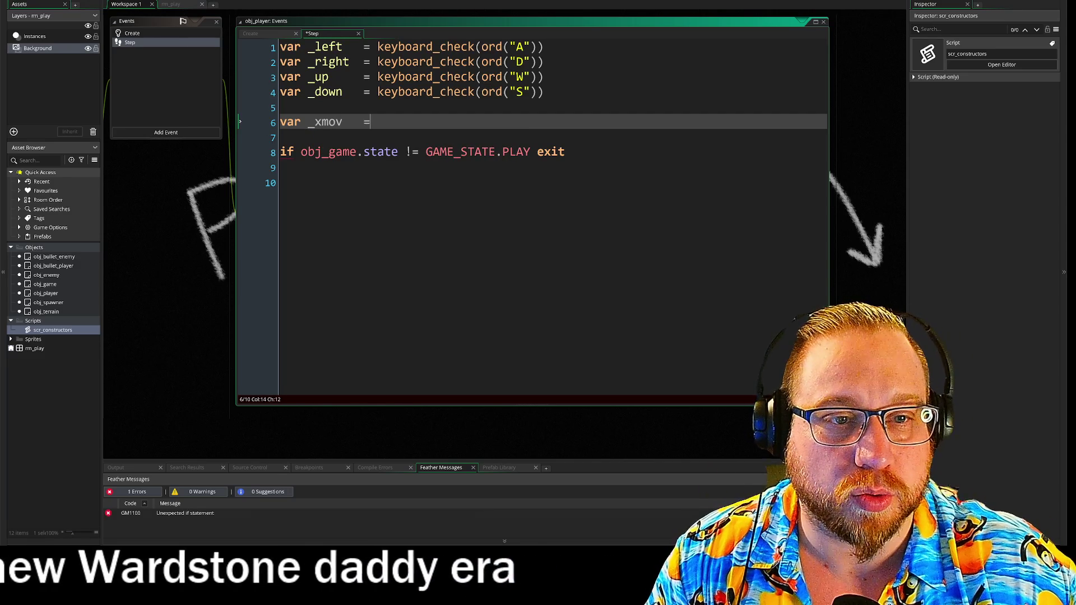
type(" (")
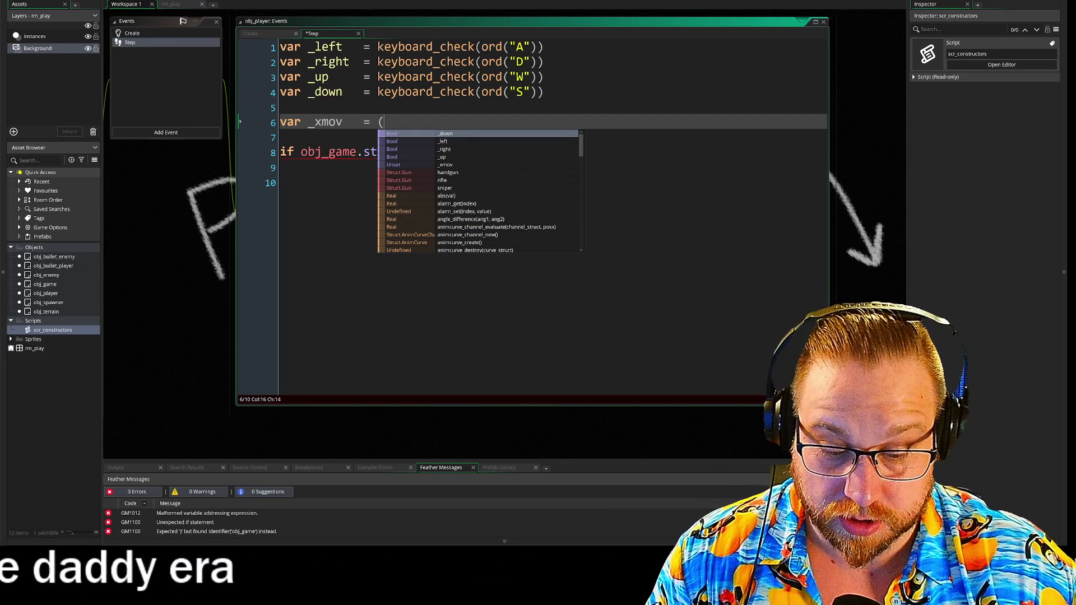
type("_right")
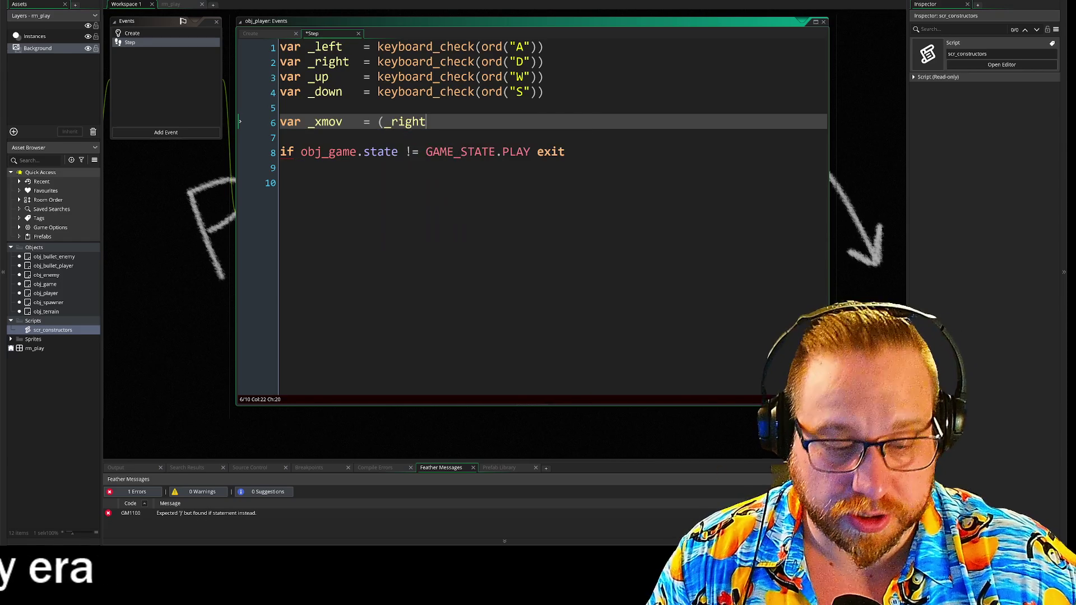
type("-_lef")
key("Return")
key("Return")
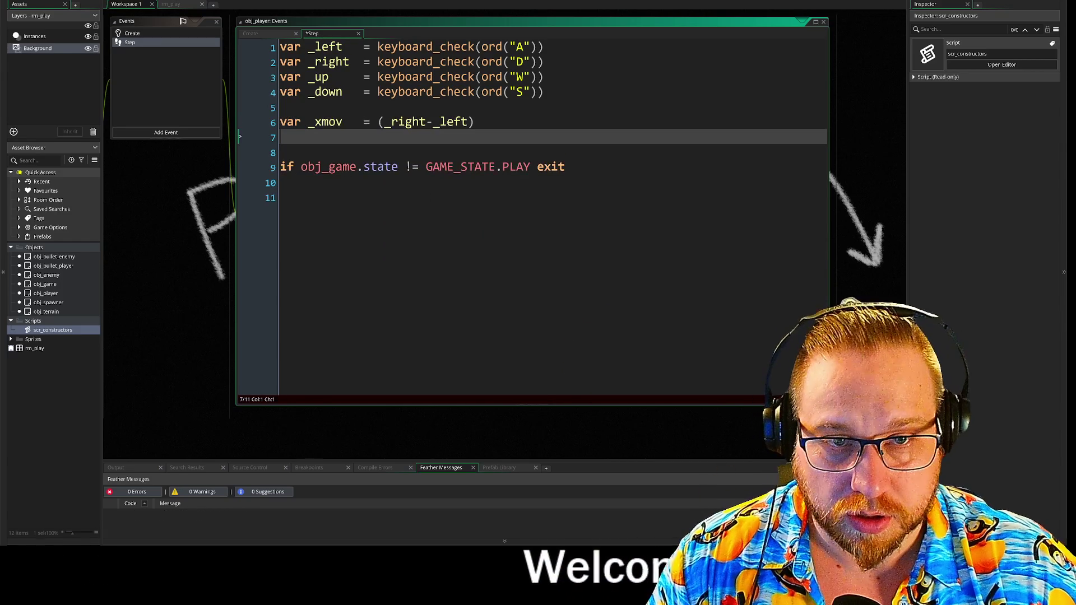
type("var+_y")
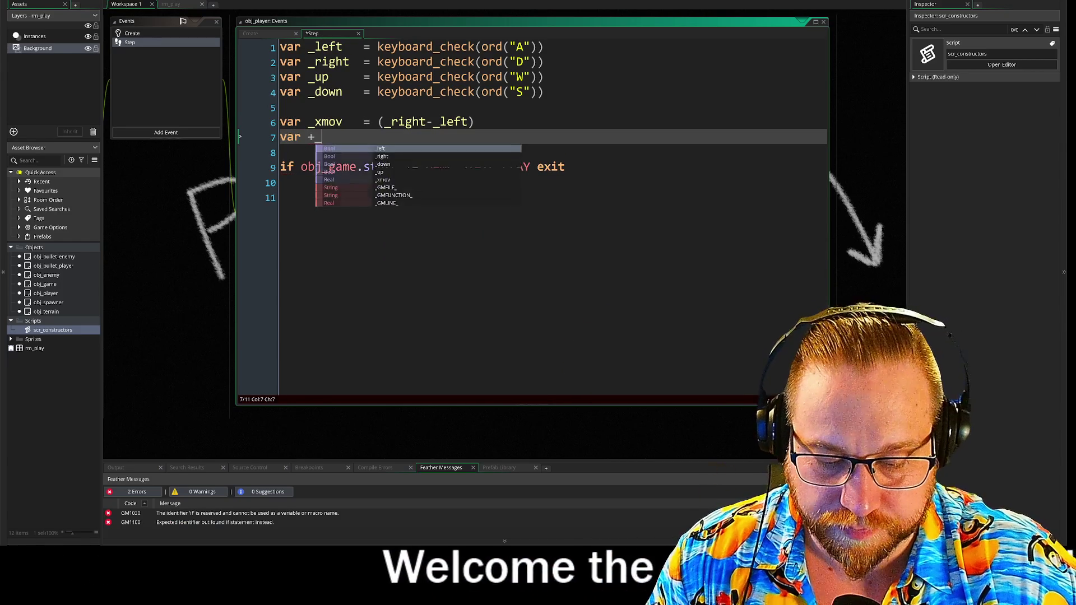
key("BackSpace")
key("BackSpace")
key("BackSpace")
type("_ymov")
key("Tab")
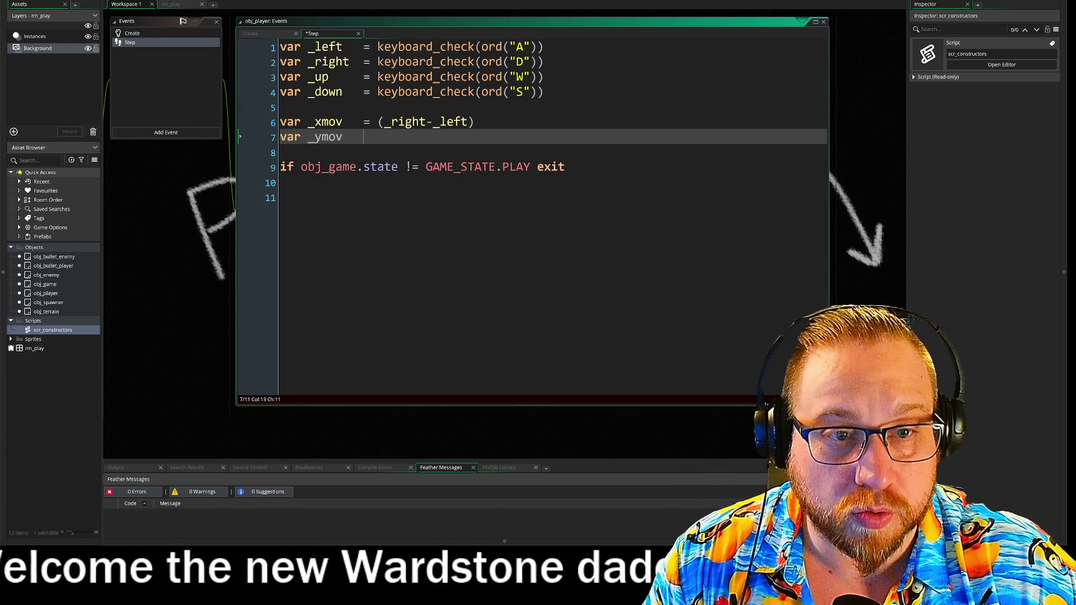
type("= ")
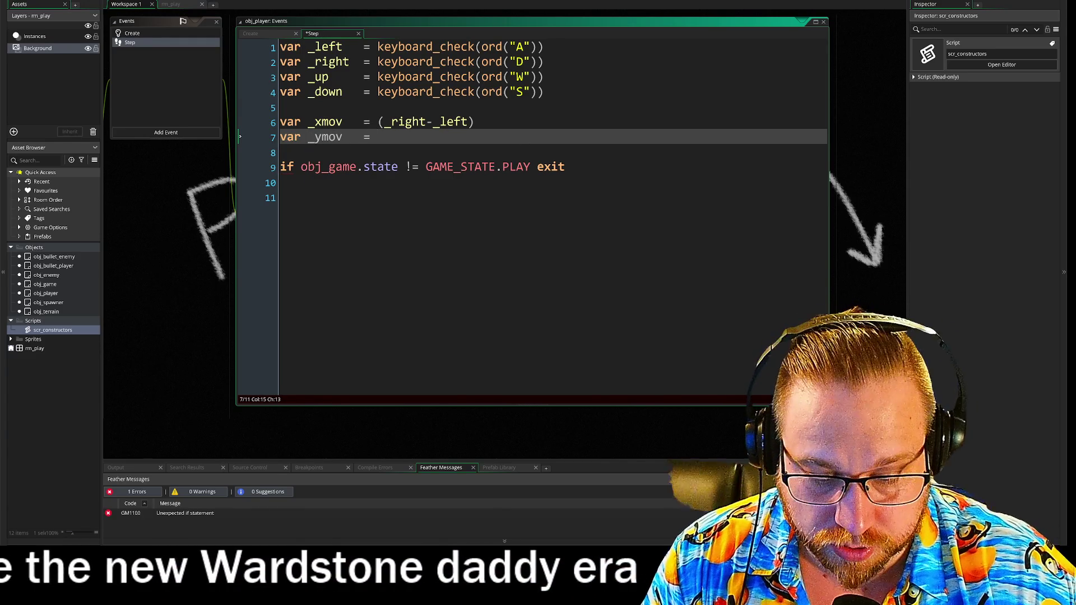
type("(")
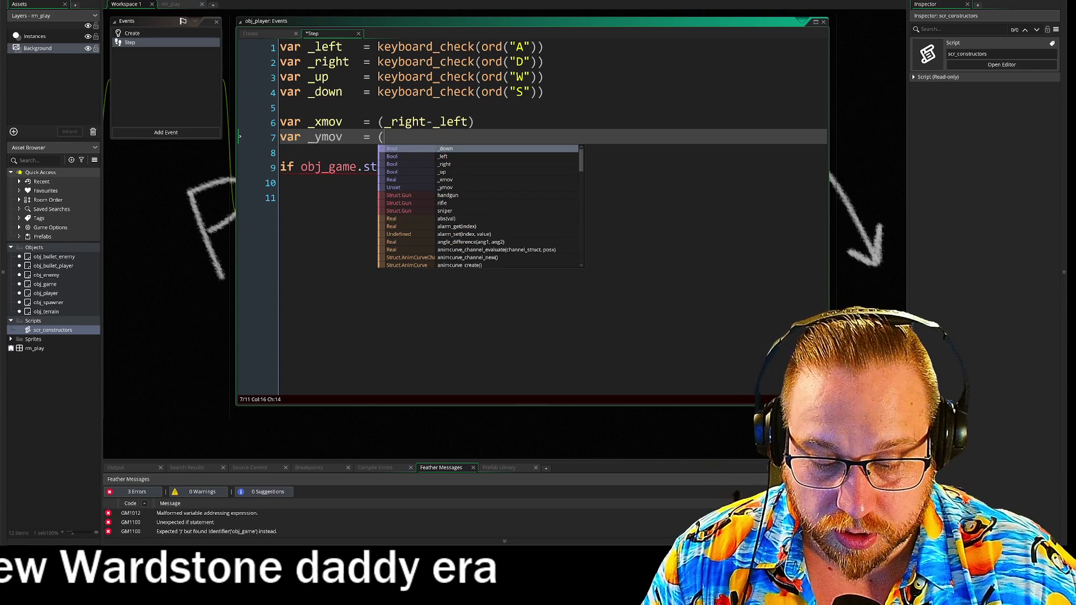
type("down_")
key("BackSpace")
type("_down")
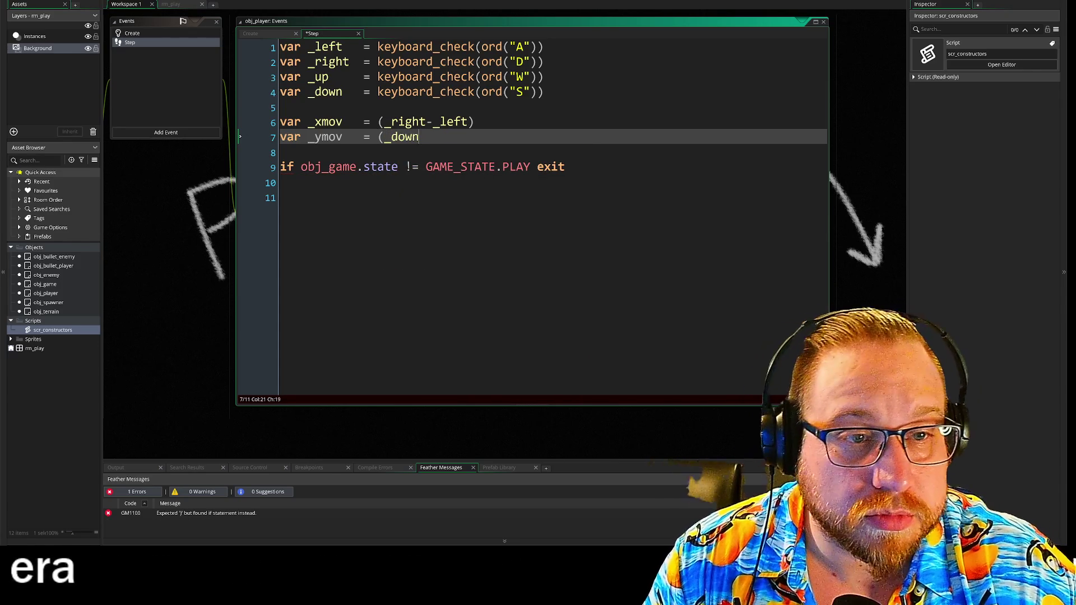
key("Return")
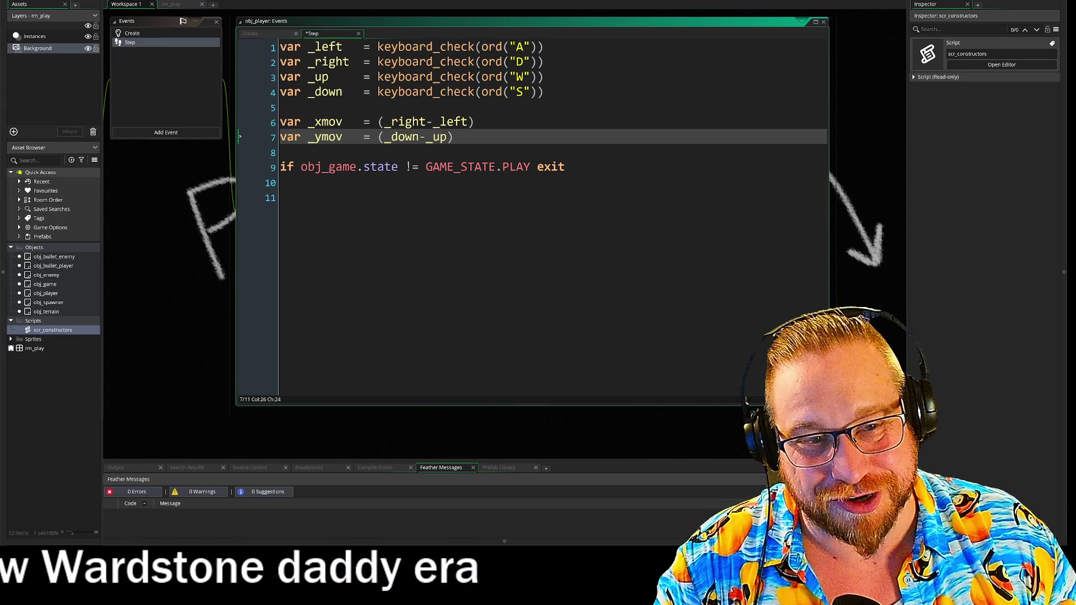
Space the minus signs and end the key-check and movement statements with semicolons
left_click(418, 136)
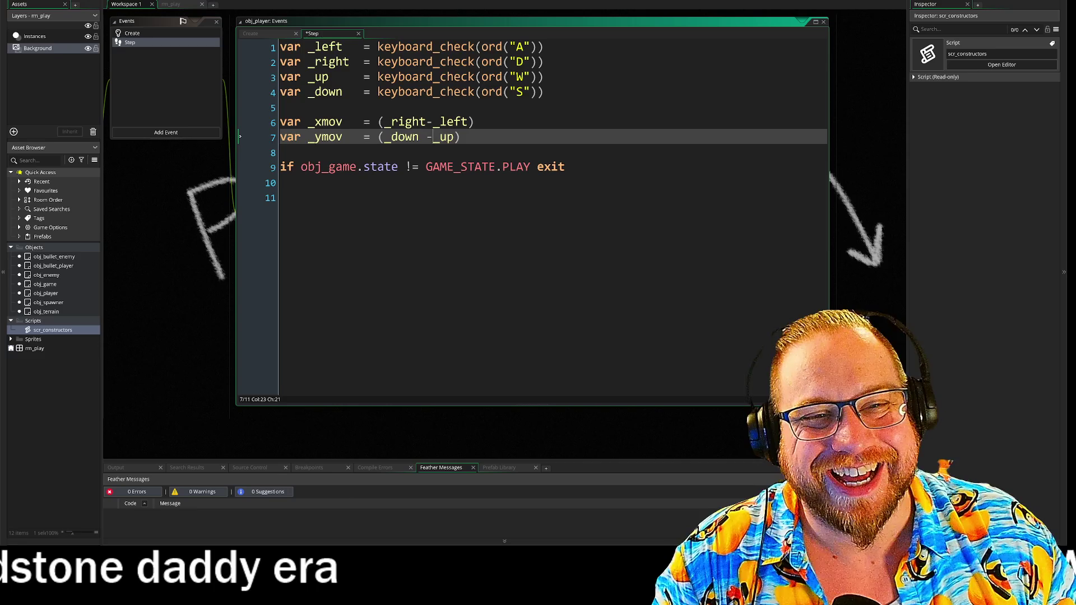
left_click(433, 137)
left_click(426, 122)
left_click(468, 137)
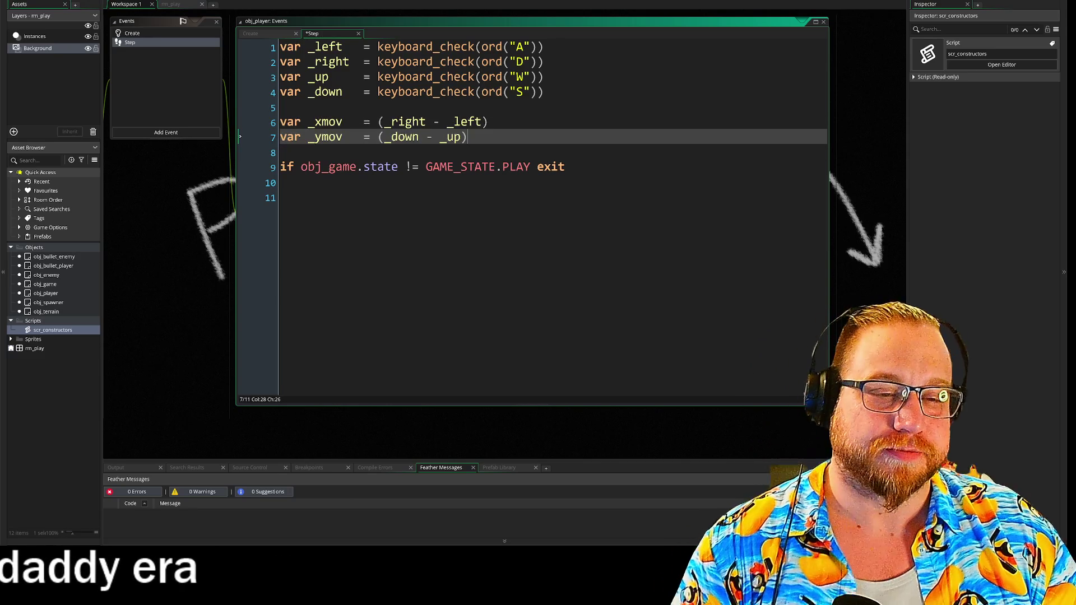
left_click(489, 122)
type(";")
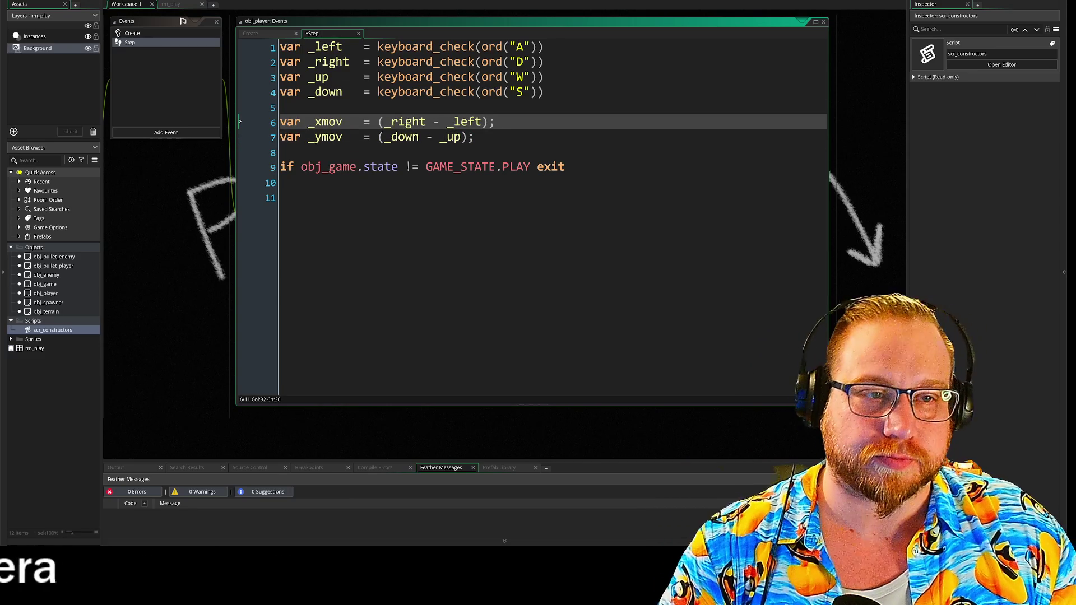
left_click(545, 91)
left_click(543, 61)
type(";")
left_click(543, 76)
type(";")
left_click(543, 47)
type(";")
left_click(286, 107)
left_click(566, 167)
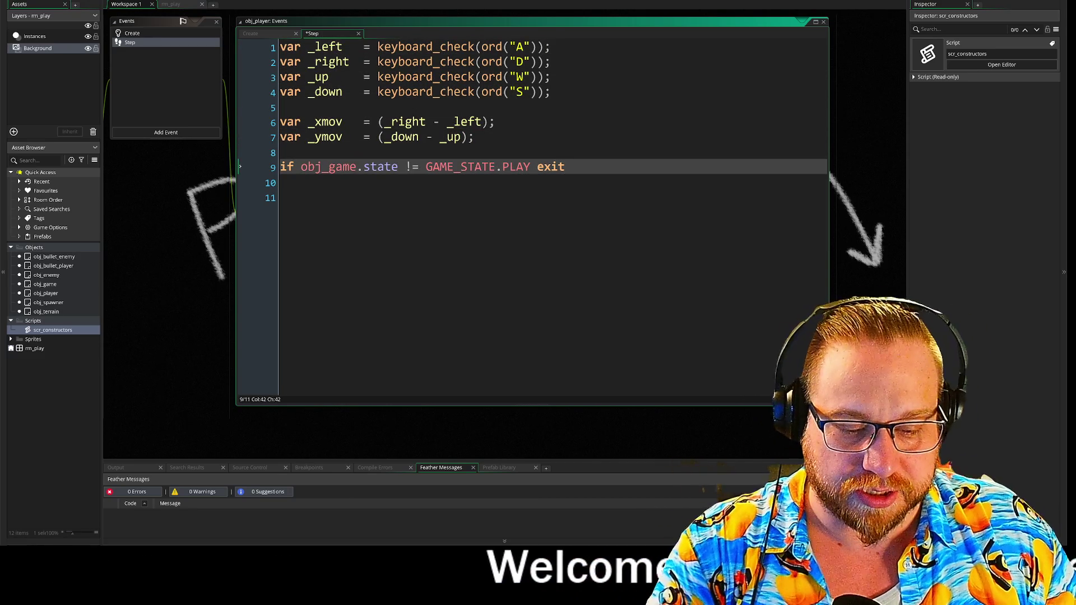
type(";")
left_click(281, 152)
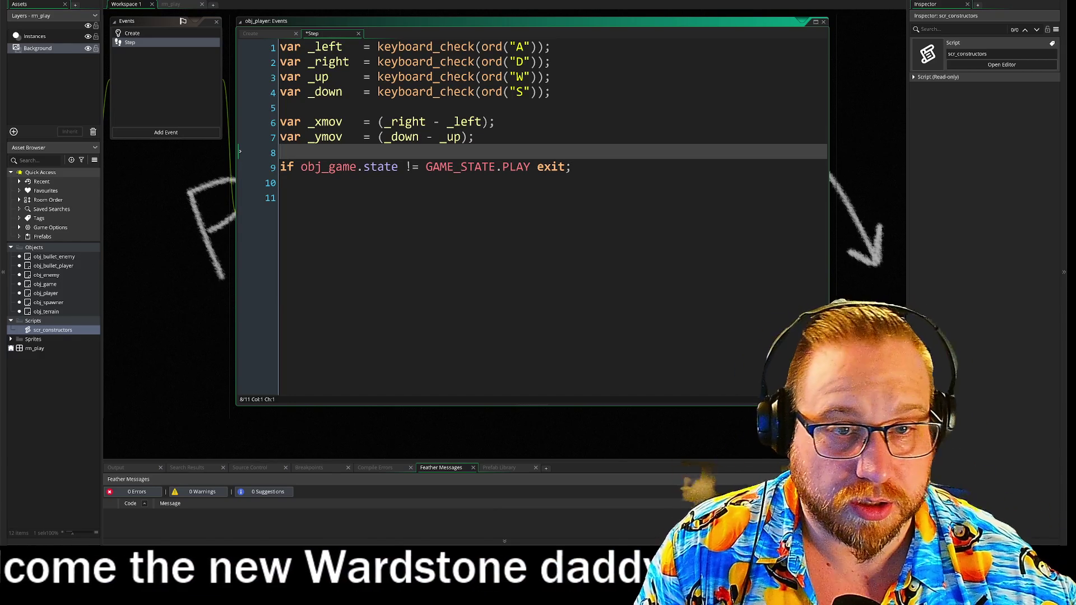
key("Return")
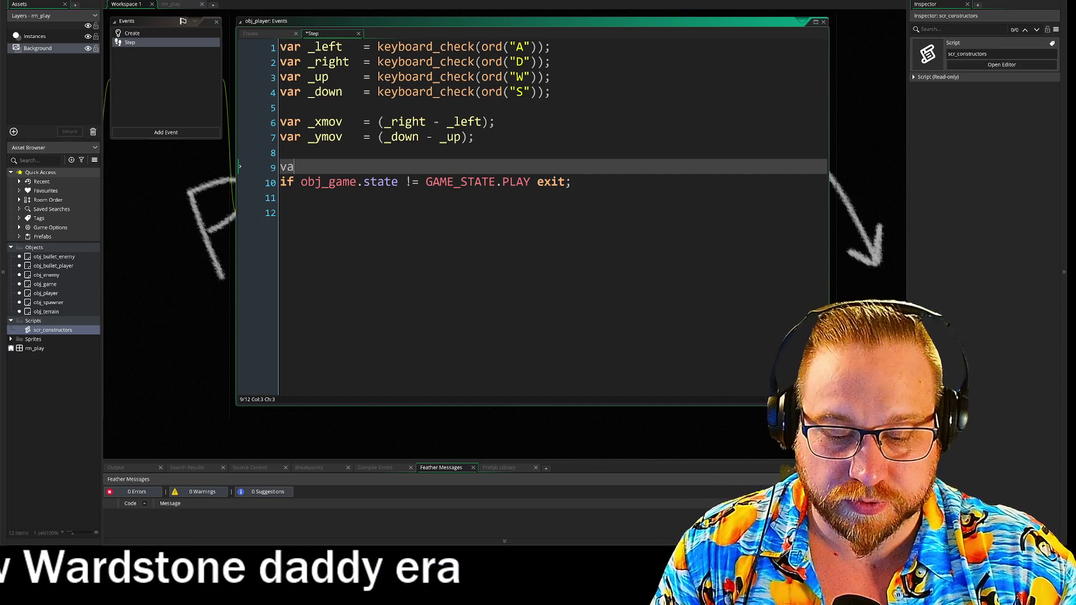
Declare var _mx = mouse_x; and var _my = mouse_y; above the exit check
type("r ")
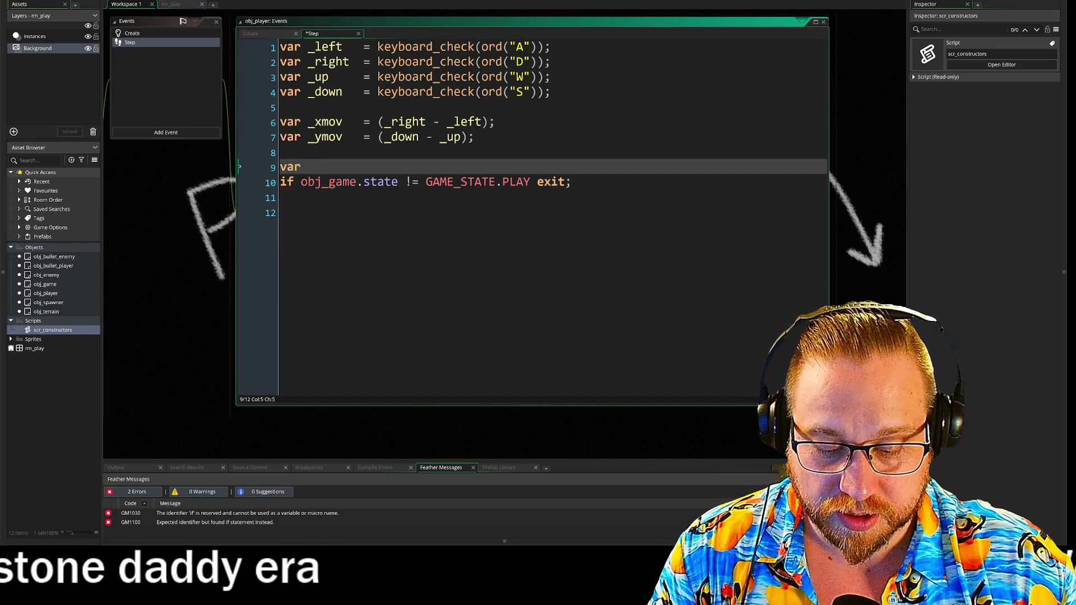
type("_mx     = MOus")
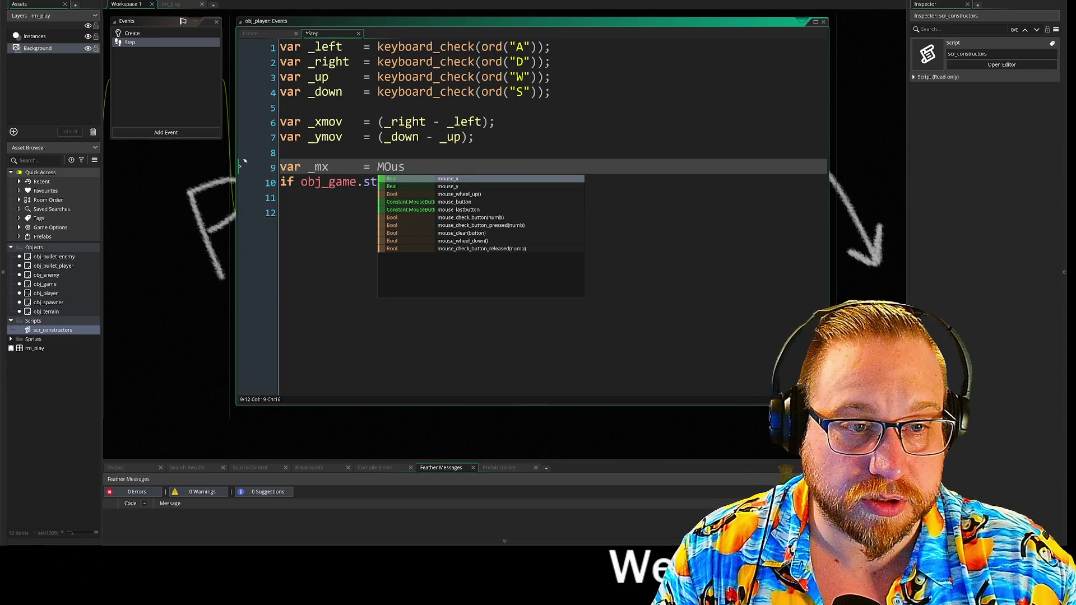
key("Return")
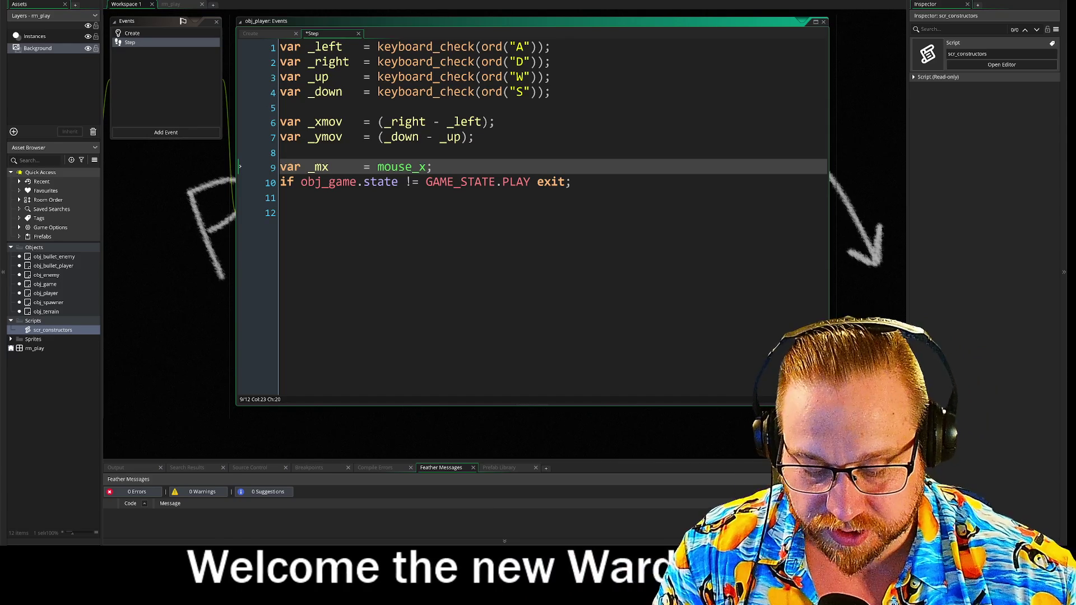
key("Return")
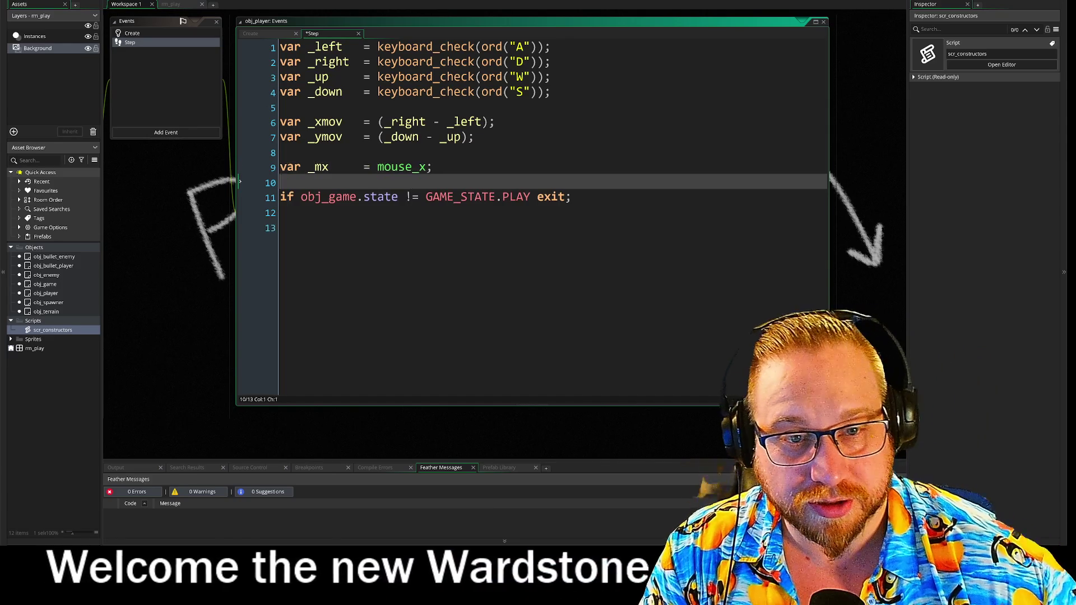
type("var_my")
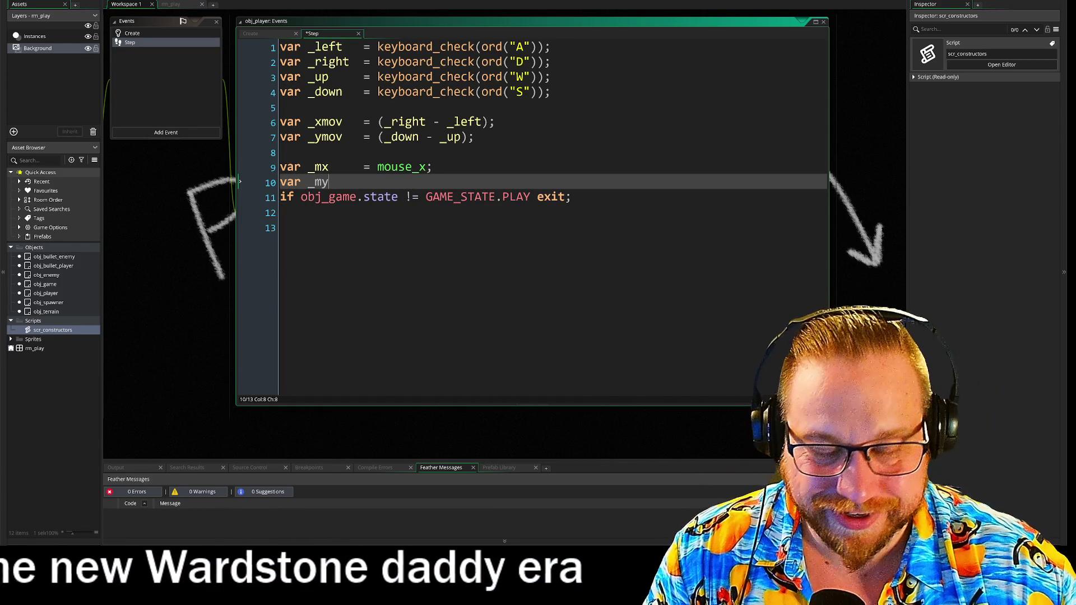
key("Tab")
key("Tab")
type("+")
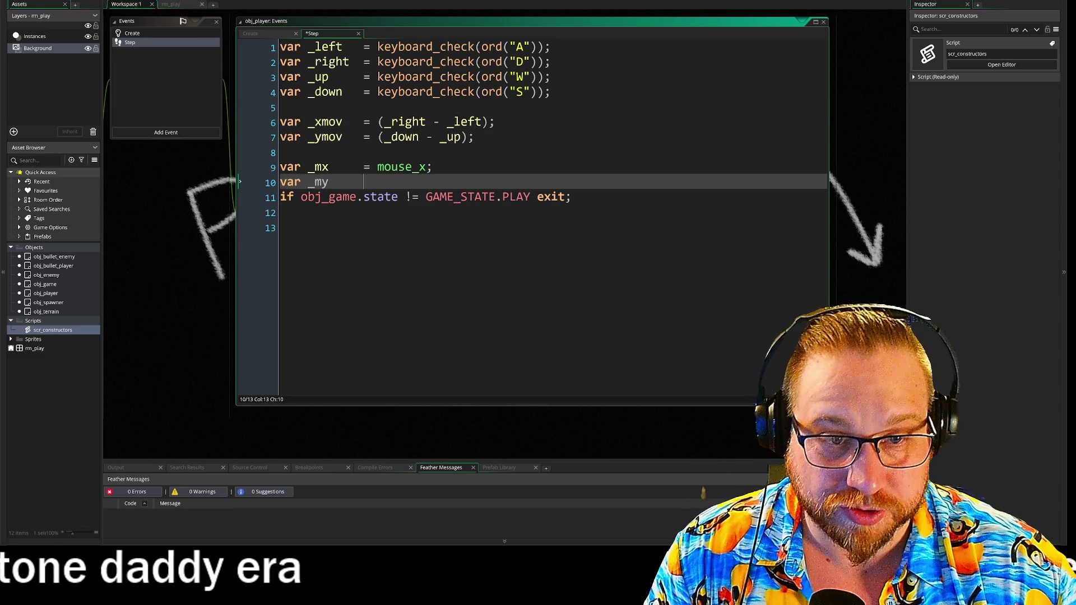
type("ouse")
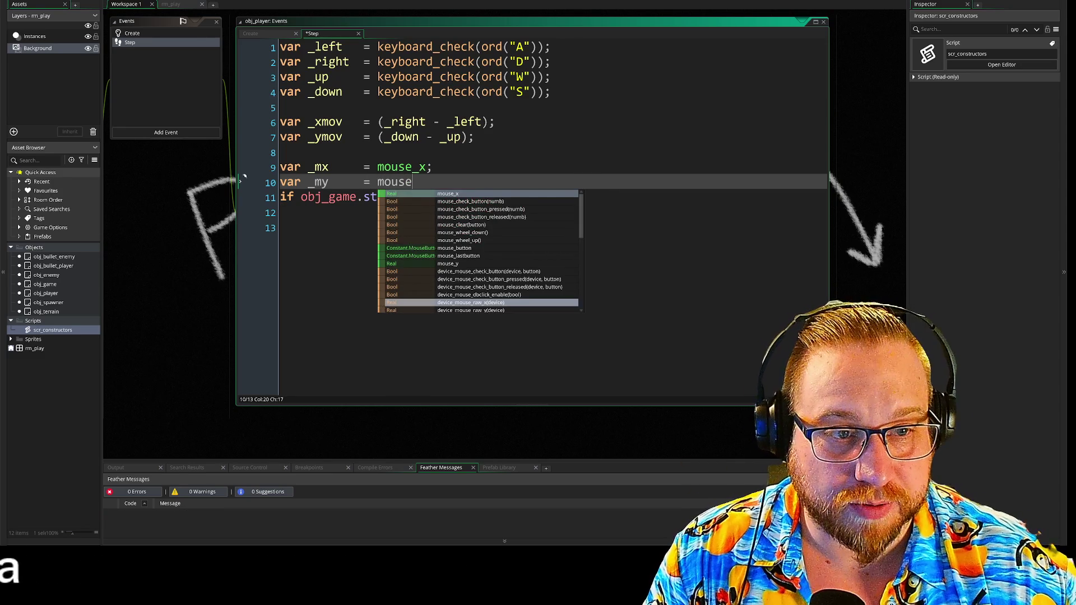
type(")")
key("ctrl+space")
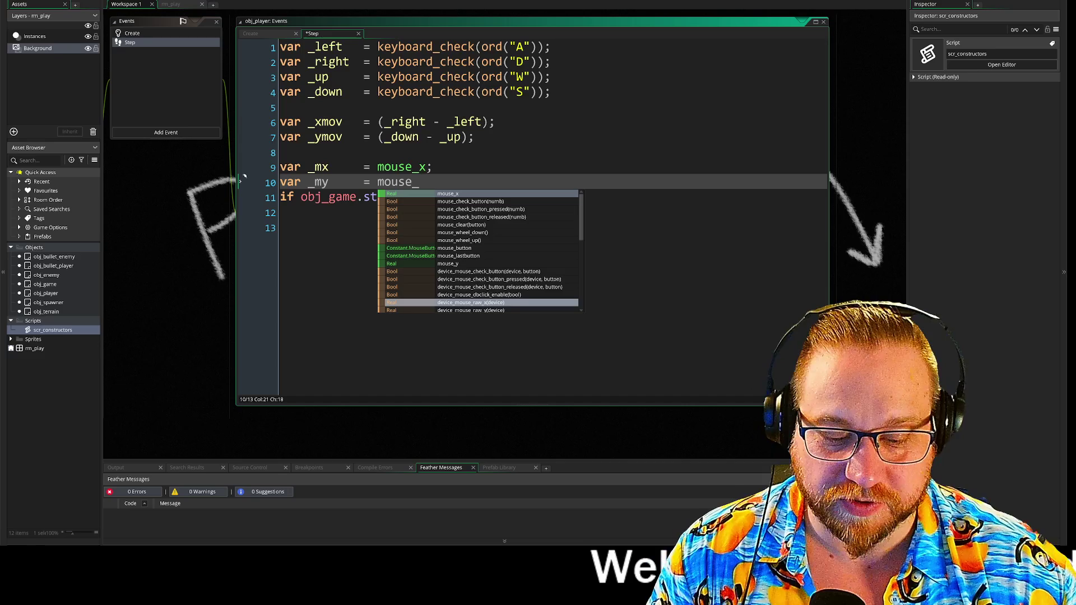
type("y;")
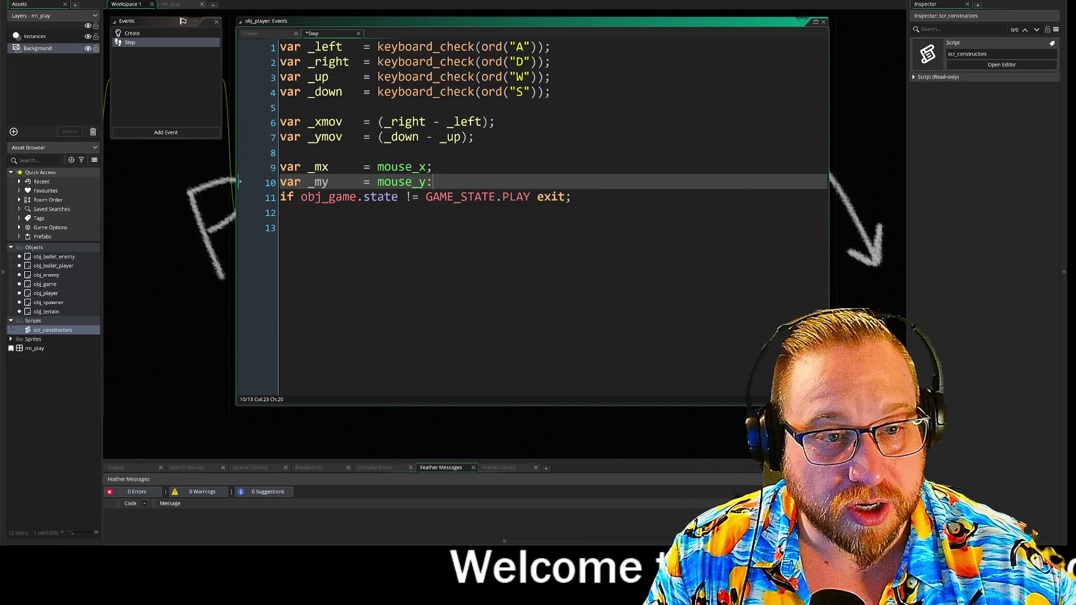
key("BackSpace")
type(";")
key("Return")
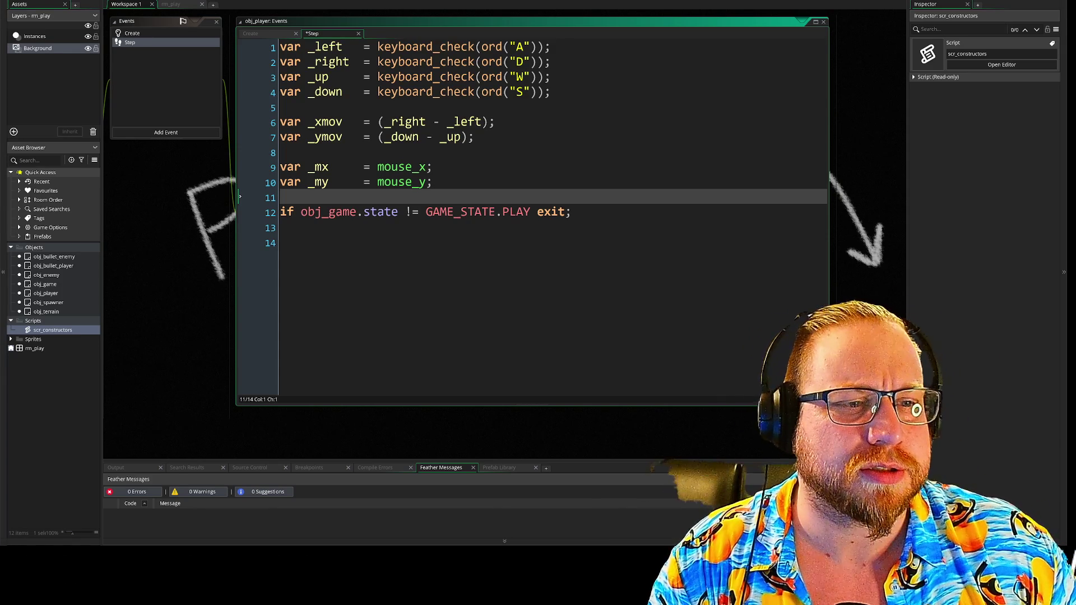
Open empty lines 13–15 below the exit check for the next statements
left_click(282, 242)
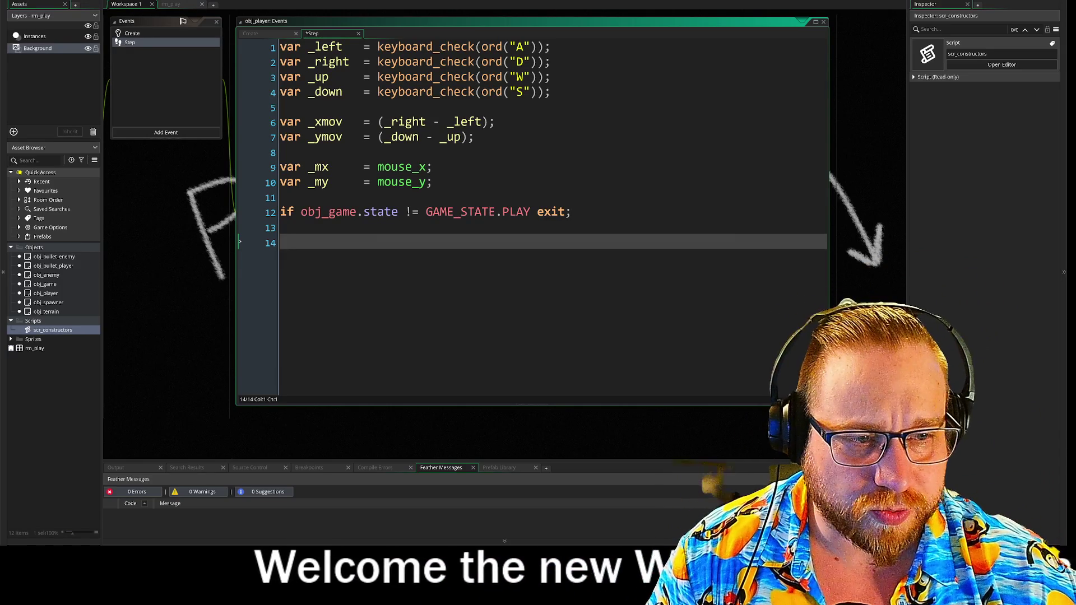
key("Return")
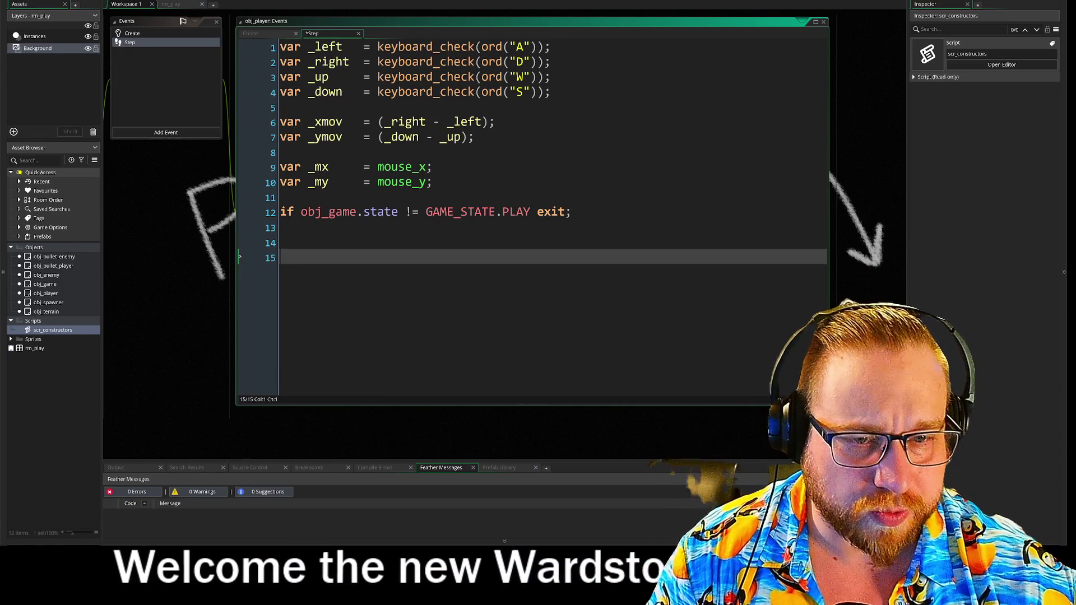
left_click(282, 243)
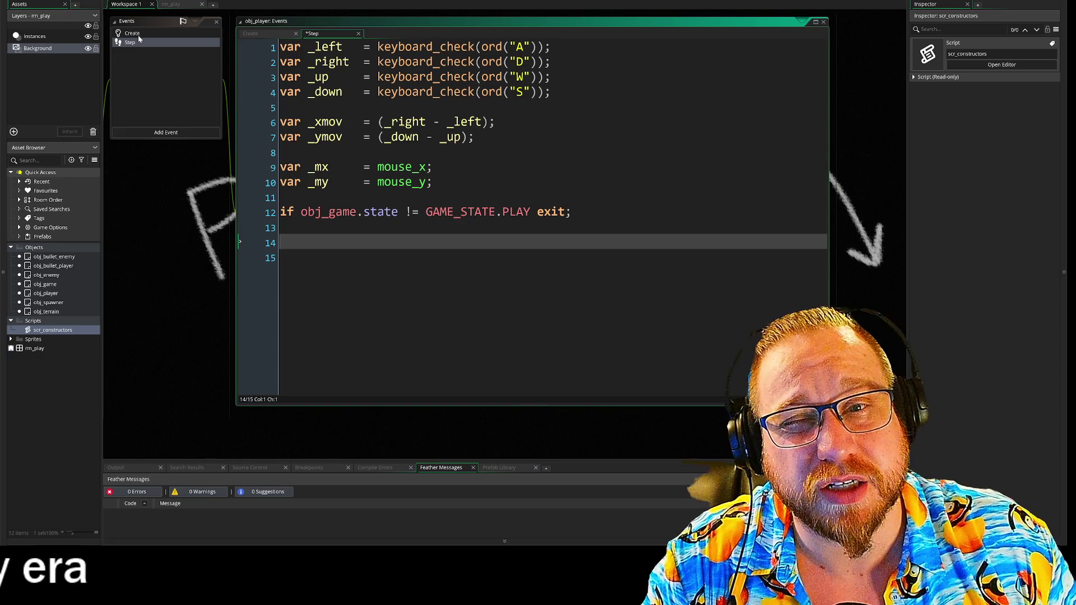
Add move_spd = 2; below the Gun assignments in obj_player's Create event, then return to Step
left_click(139, 35)
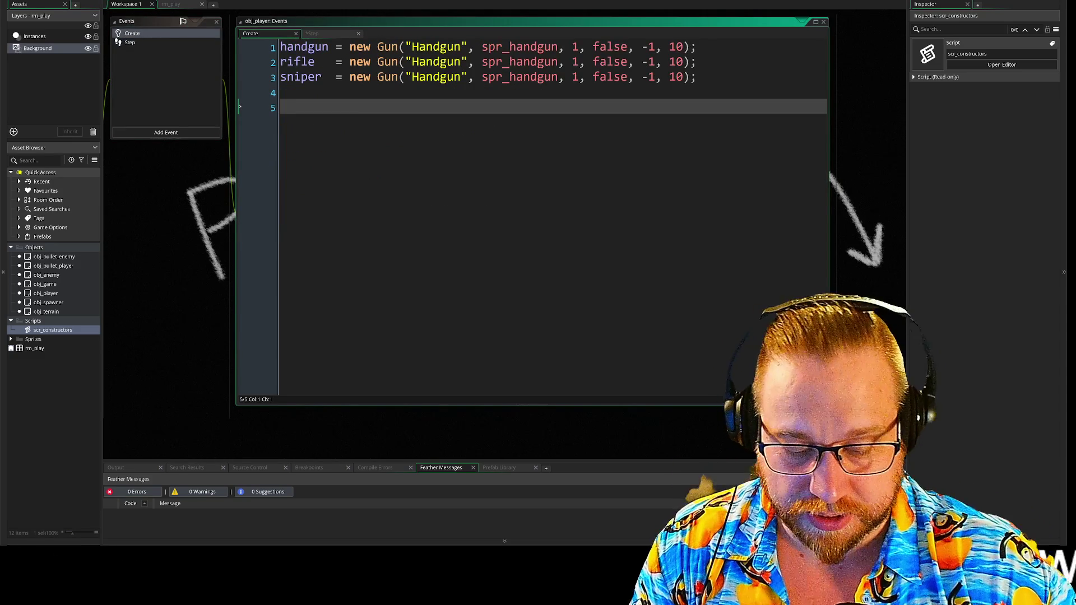
type("mv")
type("ov")
type("spd")
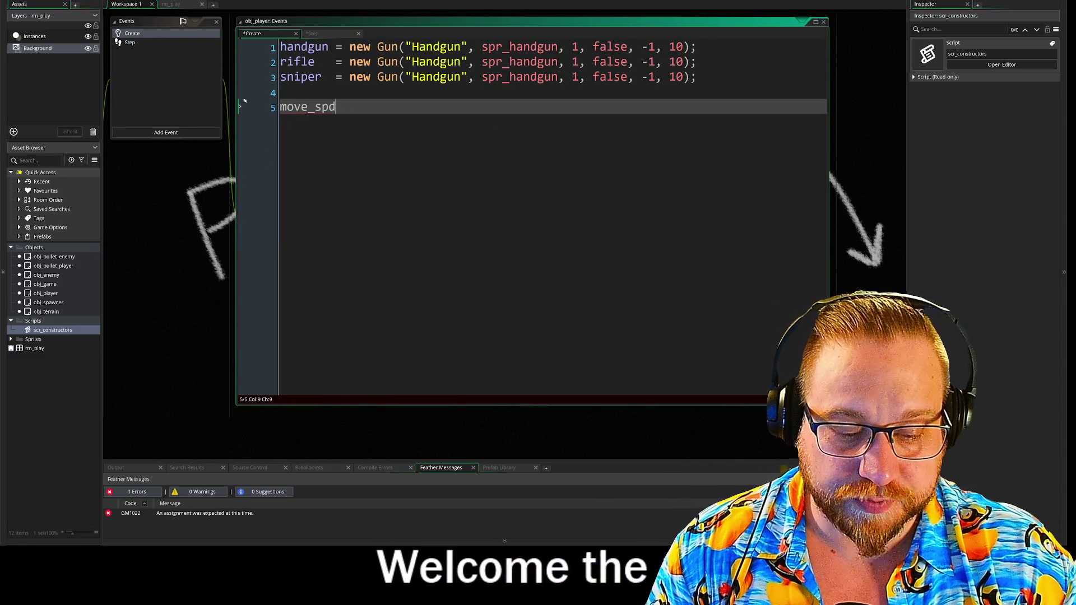
type("2;")
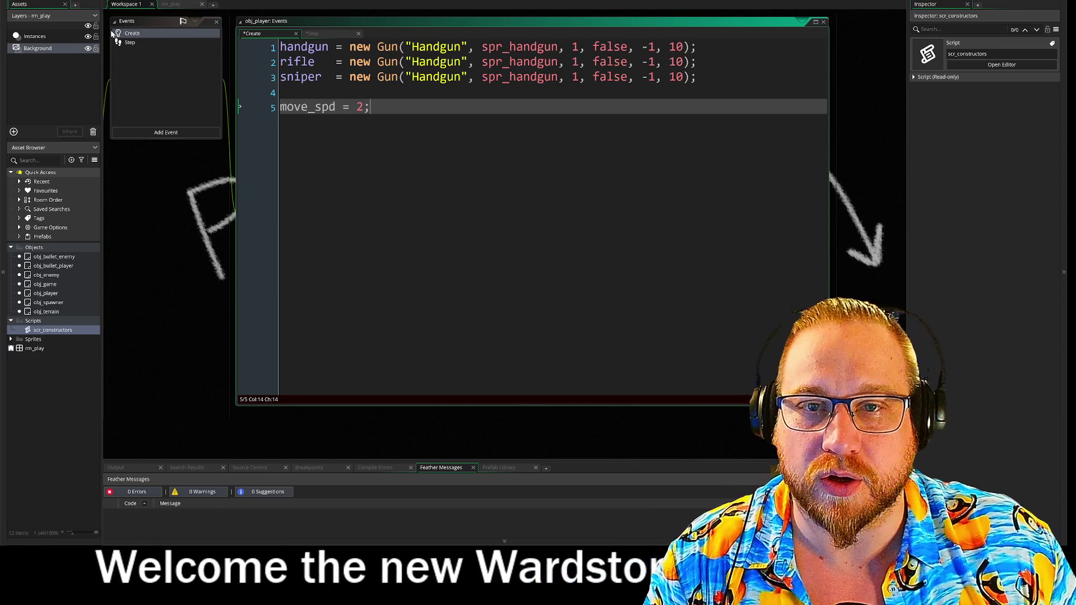
left_click(130, 42)
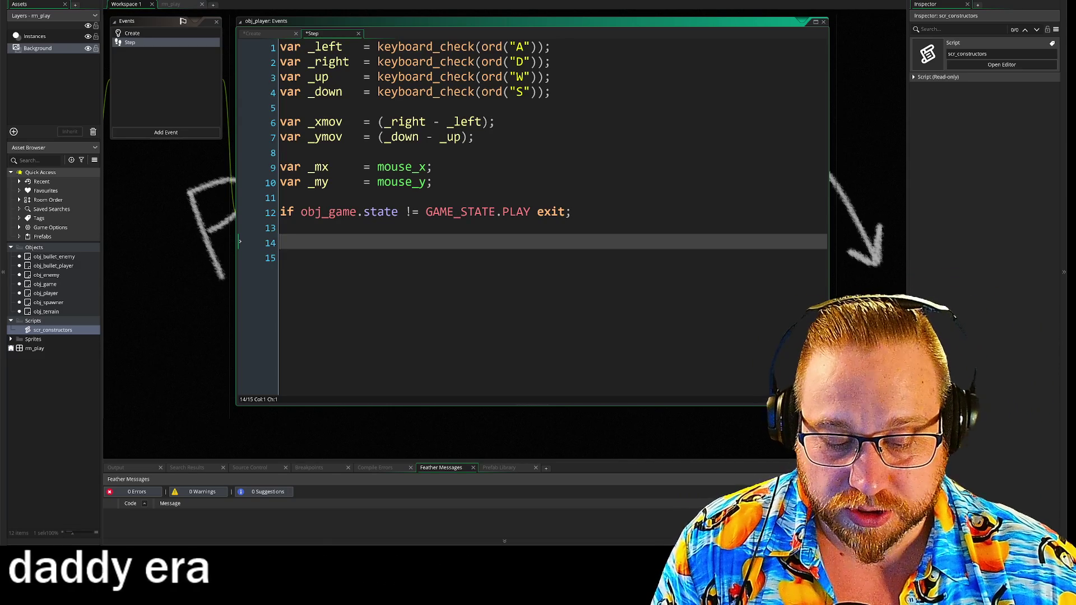
Complete the word direction and start a new var line above the direction assignment
type("direct")
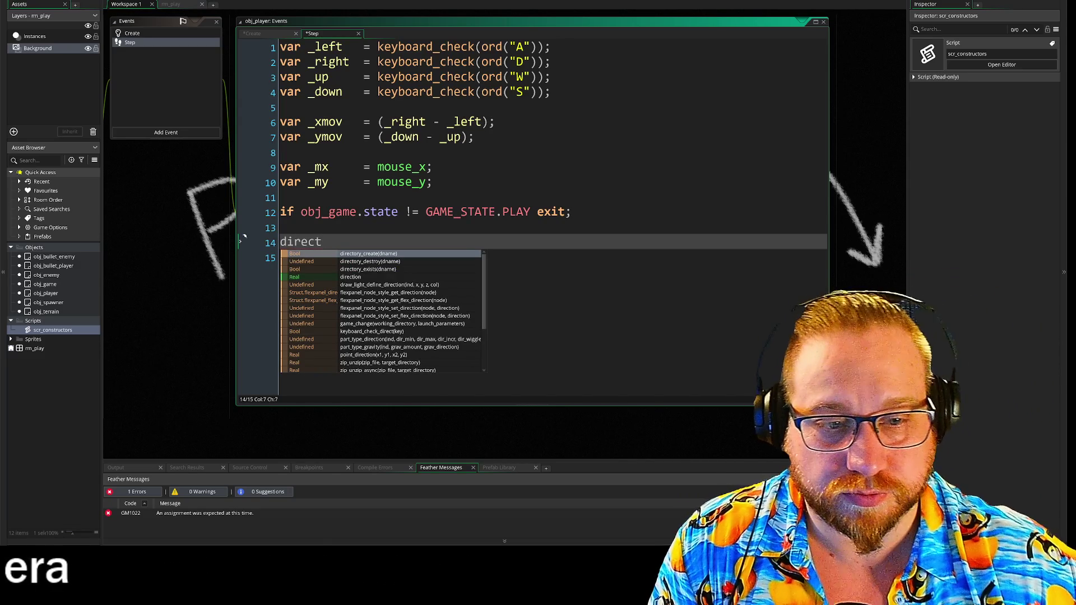
key("Down")
key("Down")
key("Down")
key("Return")
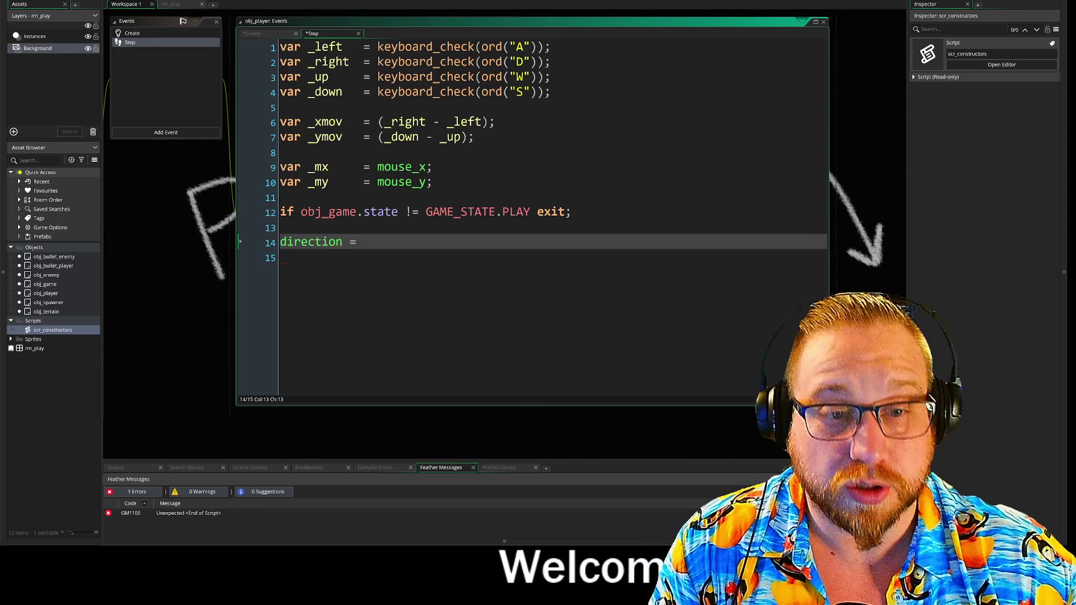
left_click(280, 228)
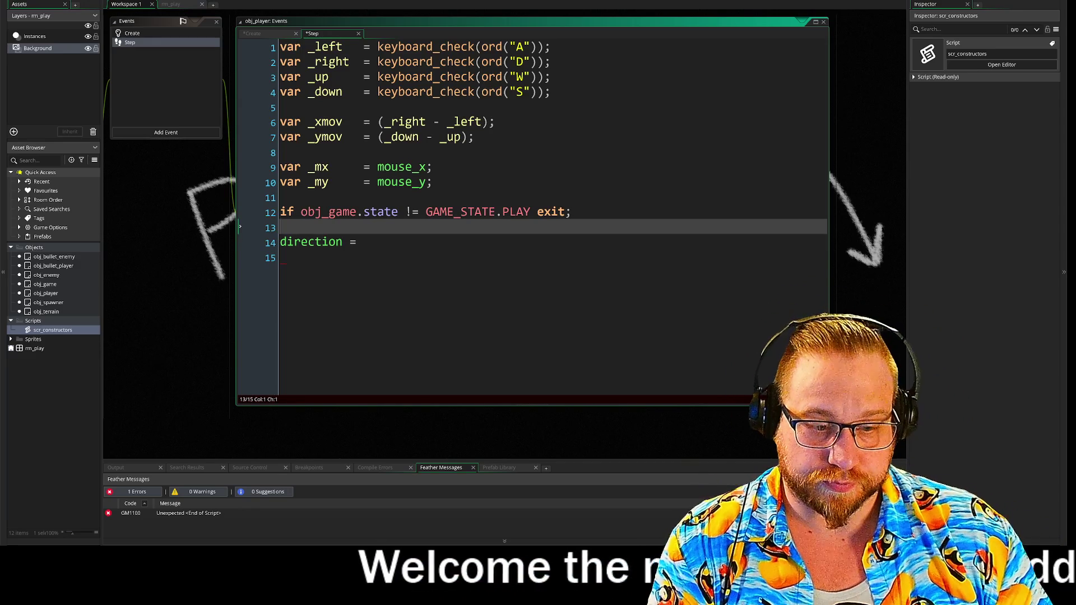
key("Return")
key("Return")
key("Up")
type("var")
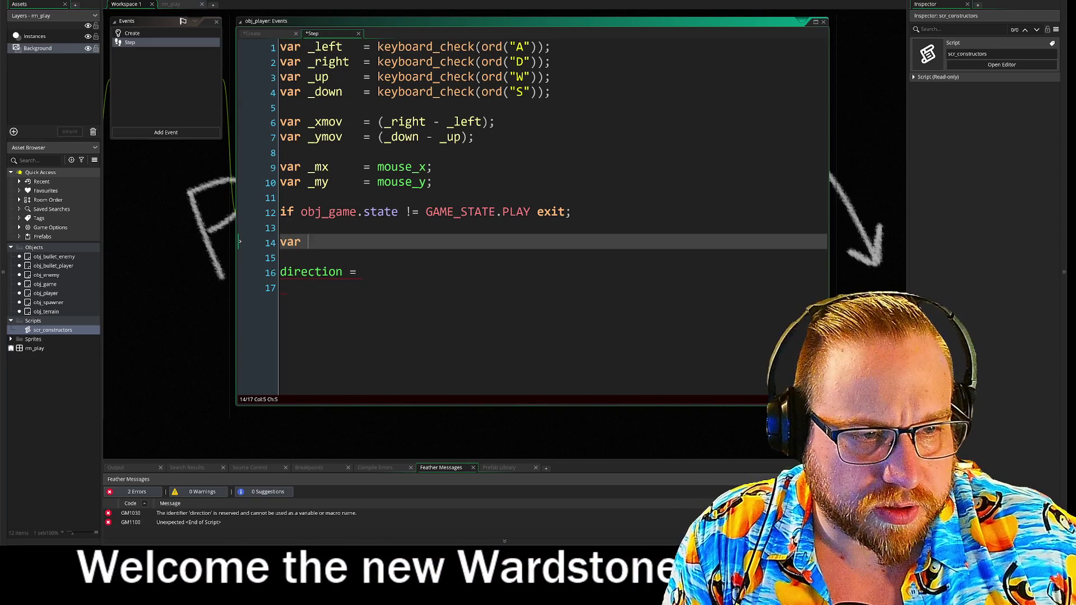
Cut the obj_game.state exit check line and paste it onto line 1 of the Step code
left_click_drag(570, 212, 256, 209)
key("ctrl+c")
key("BackSpace")
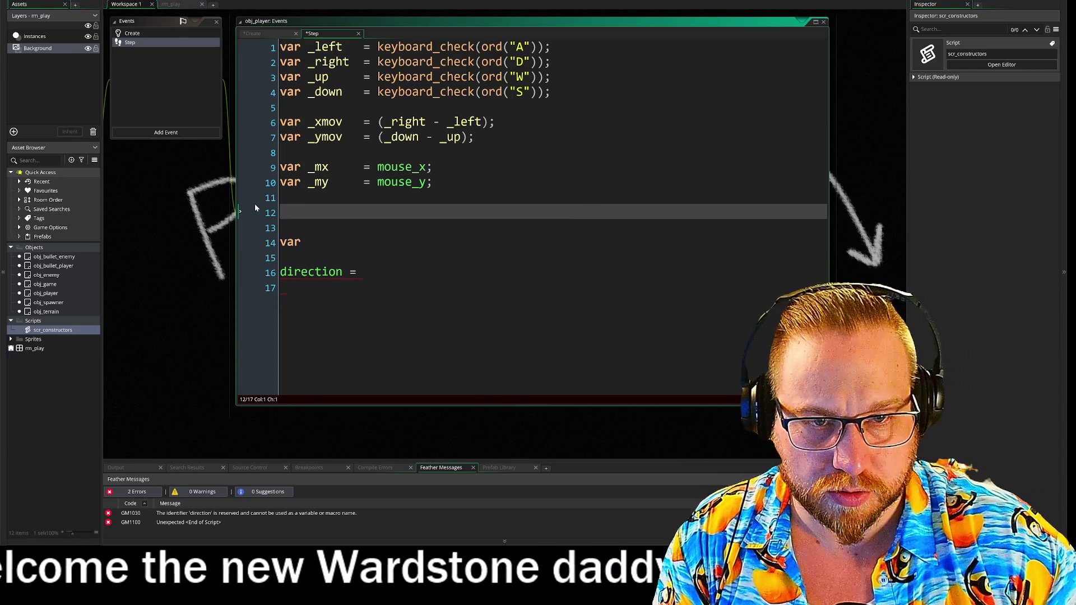
key("BackSpace")
key("BackSpace")
key("ctrl+Home")
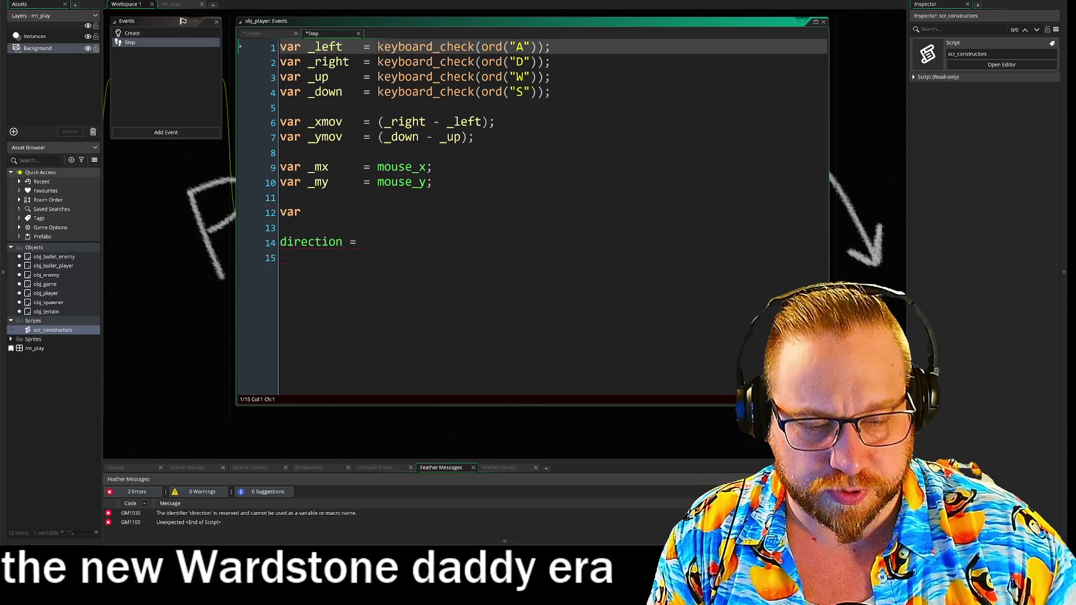
key("Return")
key("Return")
key("Up")
key("Up")
key("ctrl+v")
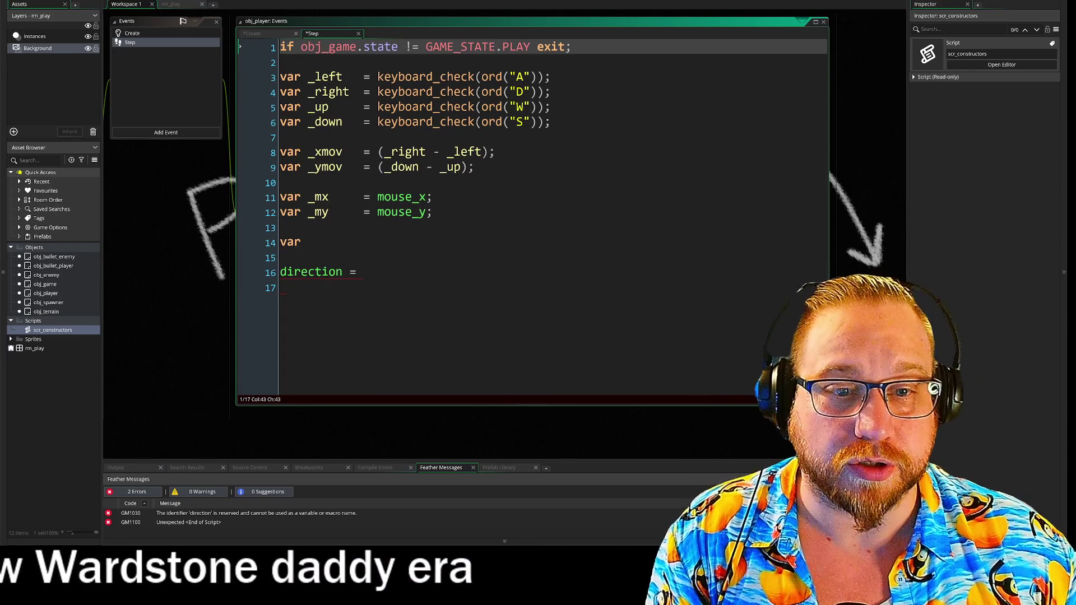
left_click(308, 242)
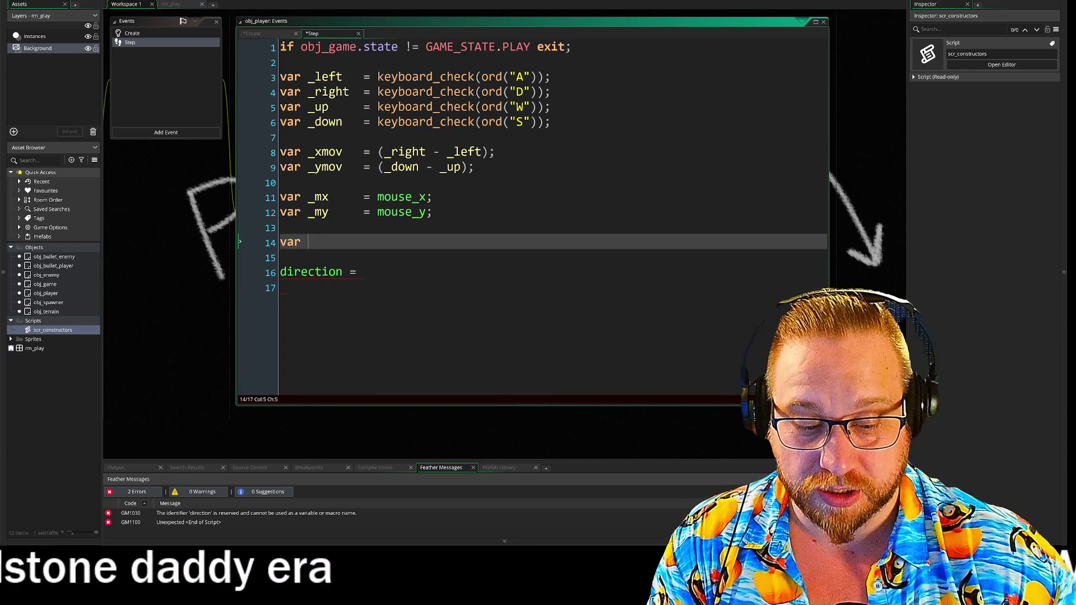
Write var _look = point_direction(x, y, _mx, _my) on line 14, then begin angle_difference on the direction line
type("_look =")
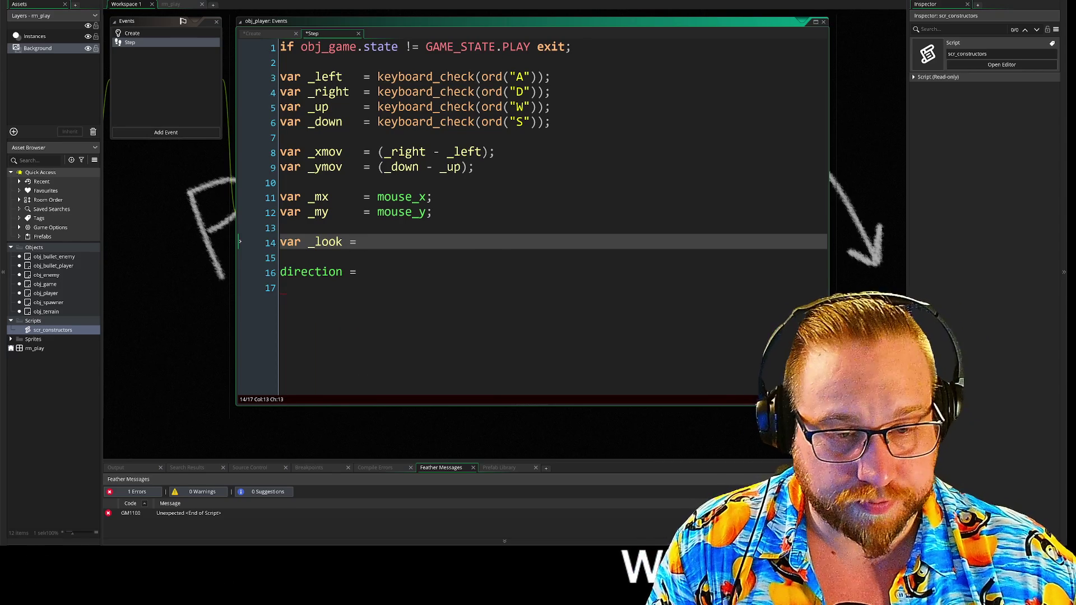
type("oint")
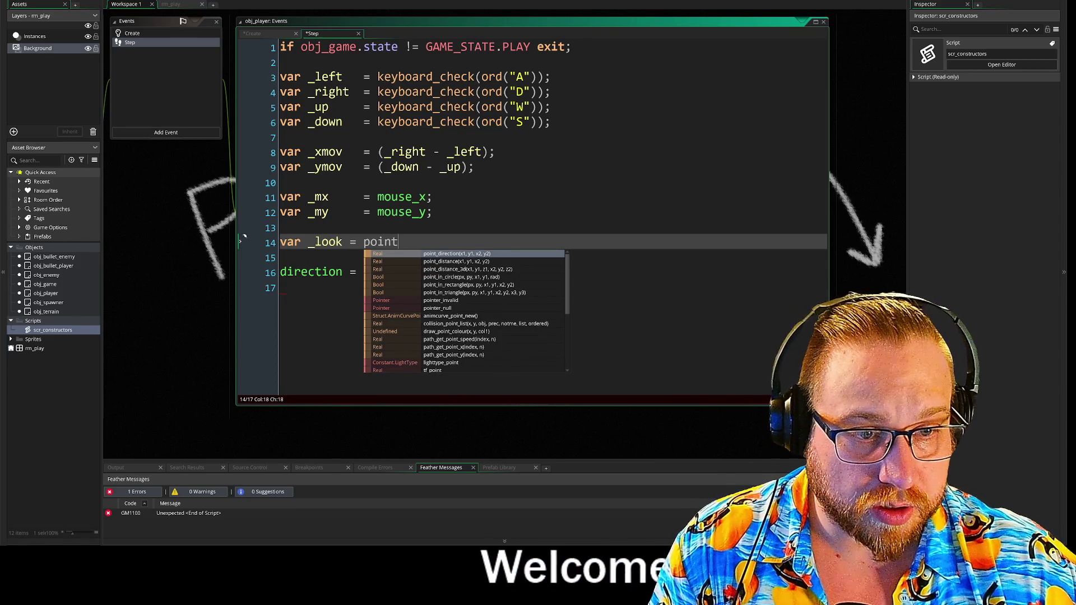
key("Return")
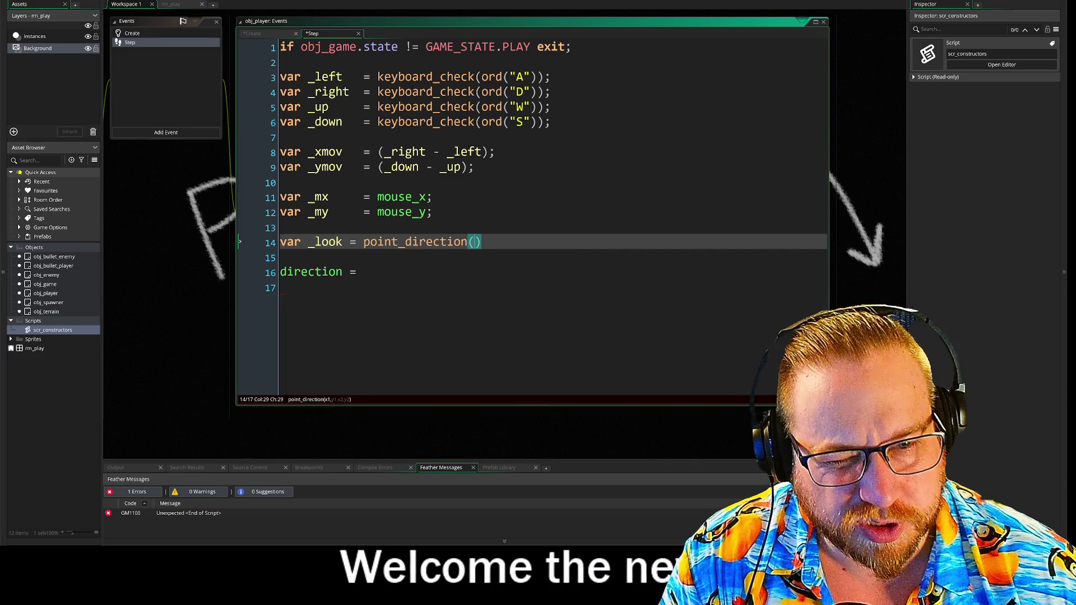
type("x, ")
type("y, mx")
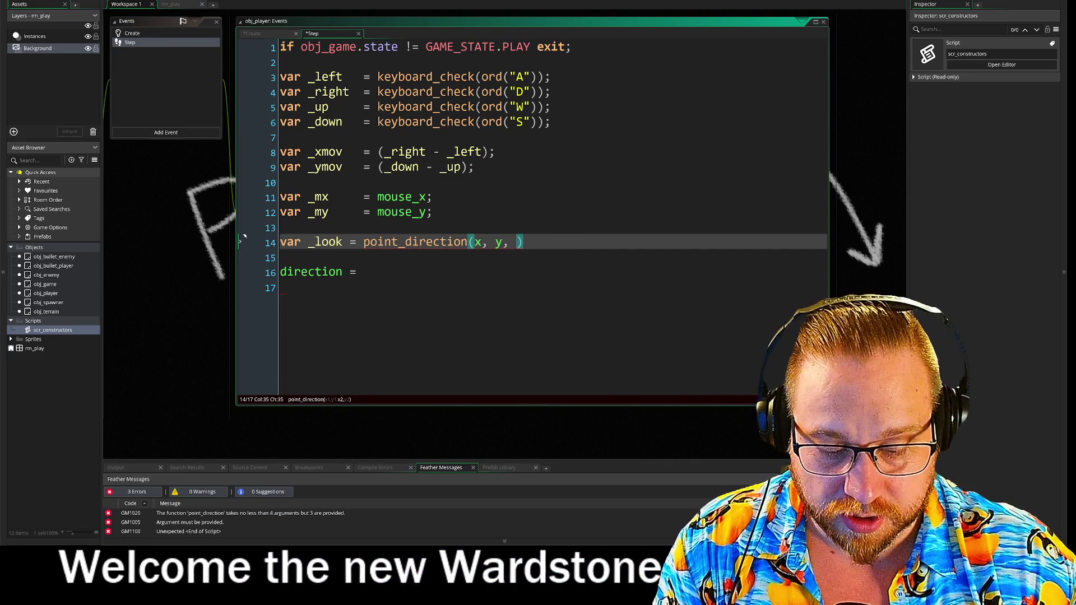
key("Return")
type(", my")
key("Return")
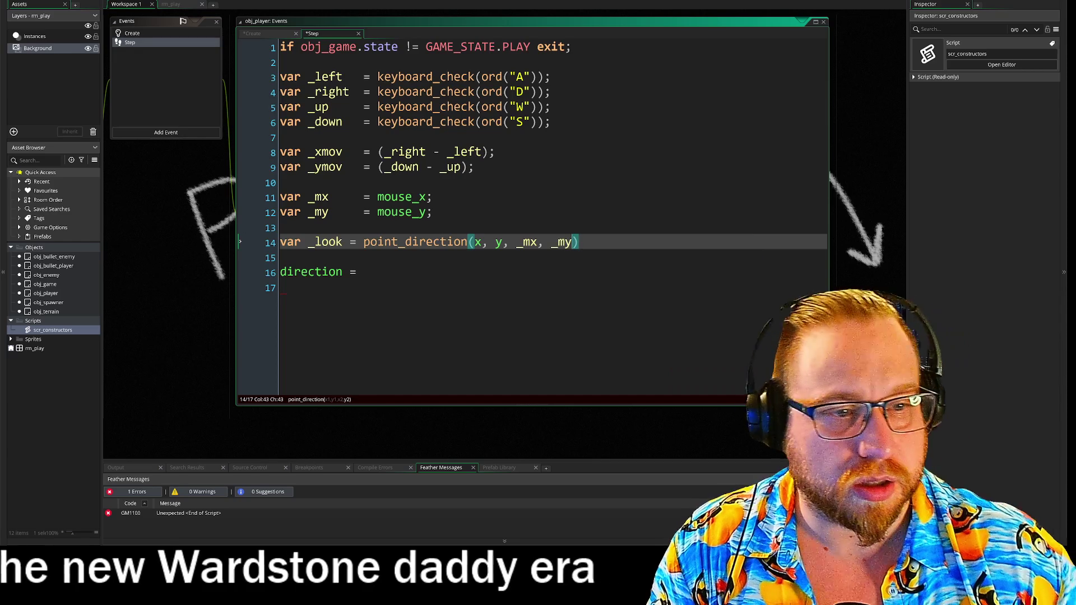
key("Down")
key("Down")
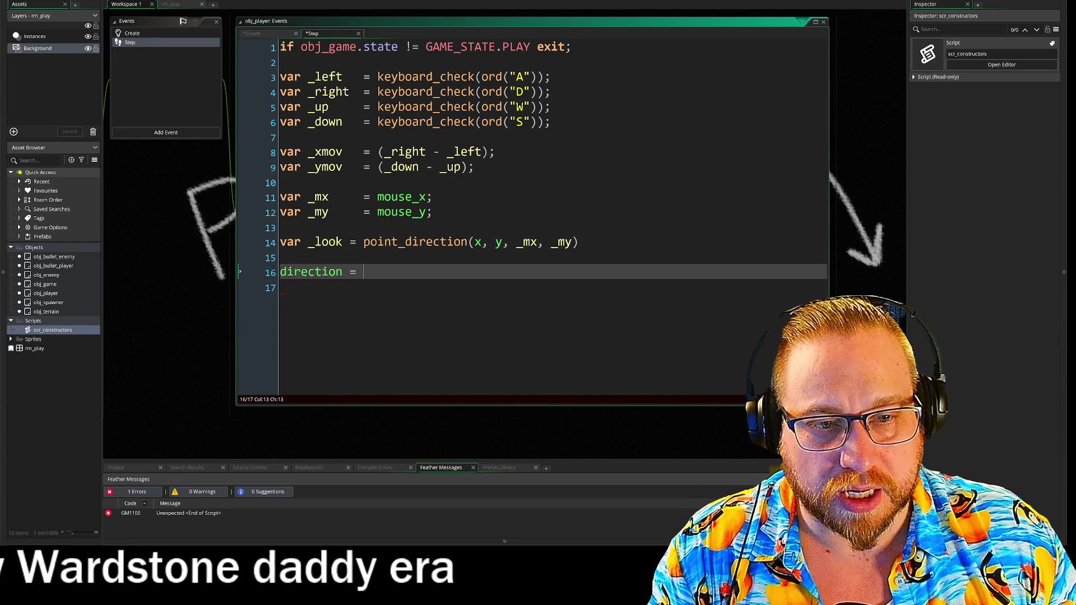
type("an")
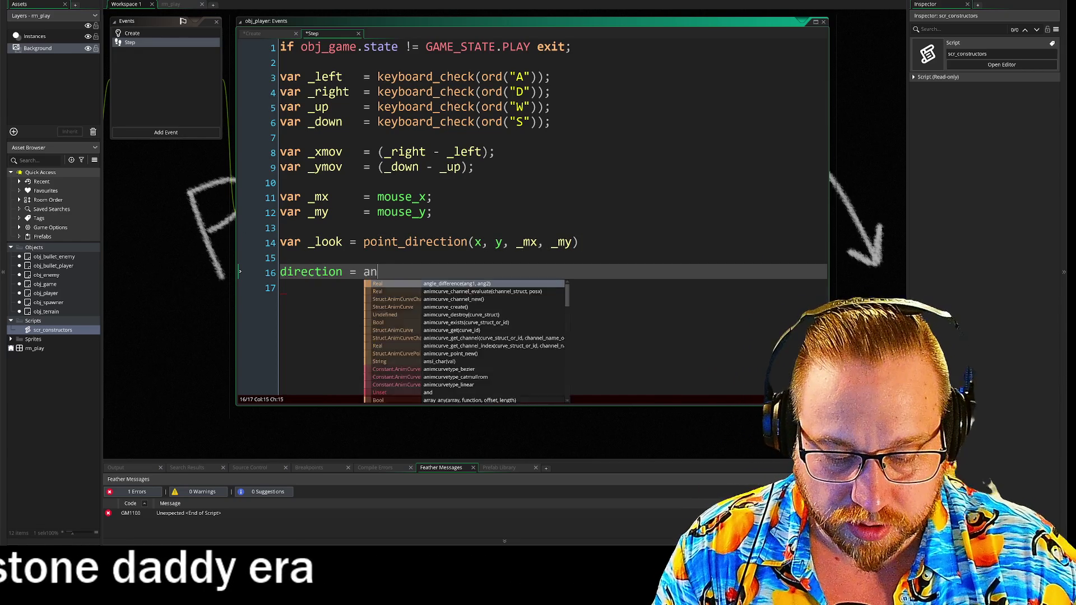
type("gle_difference(")
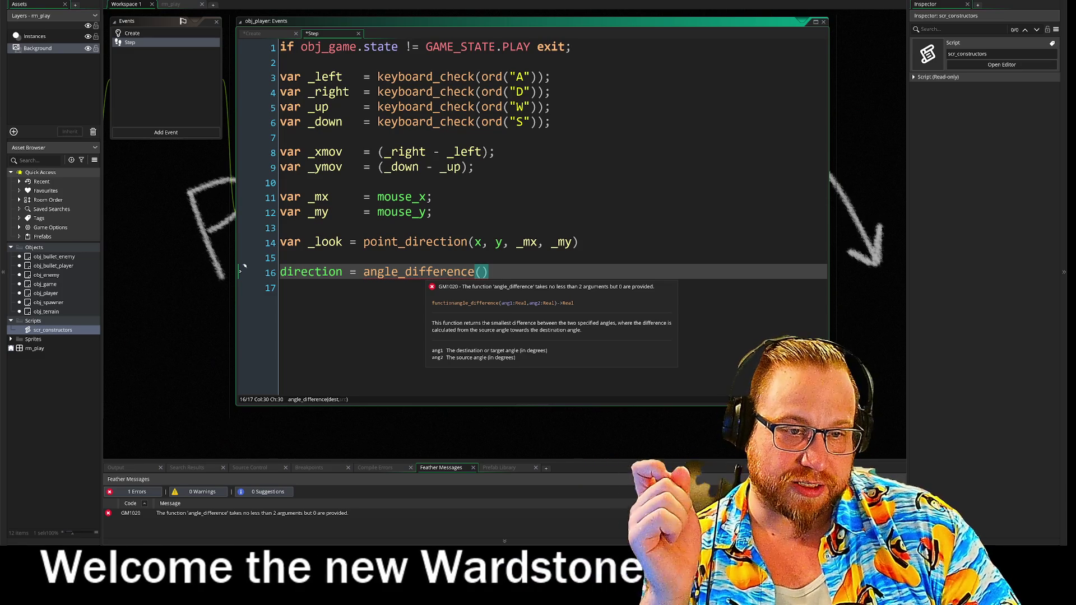
Fill in _look, as the first argument of angle_difference on the direction line
type("_lo")
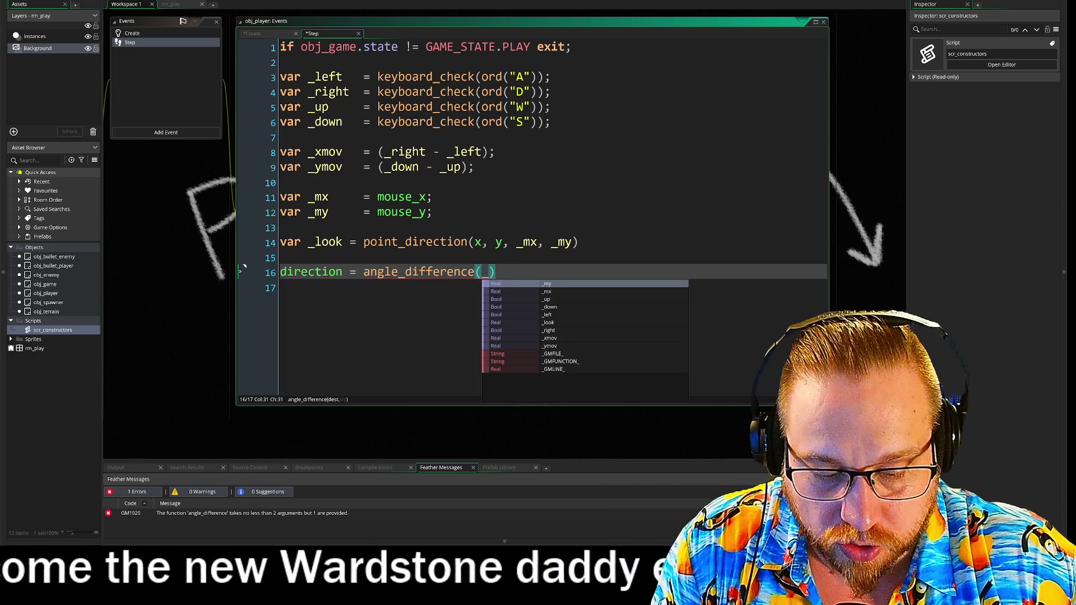
type("ok,")
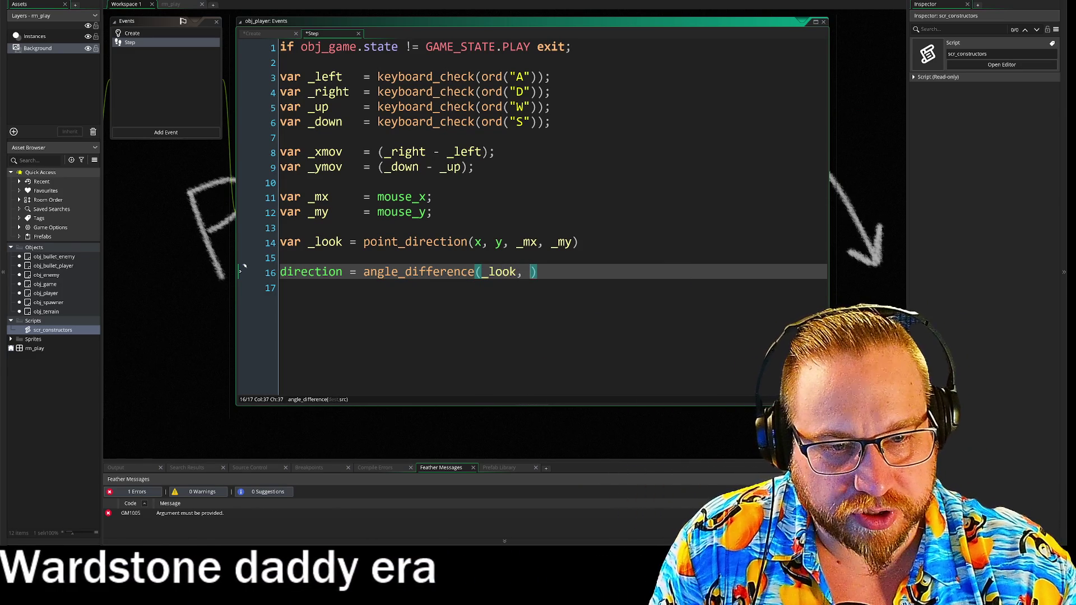
key("Left")
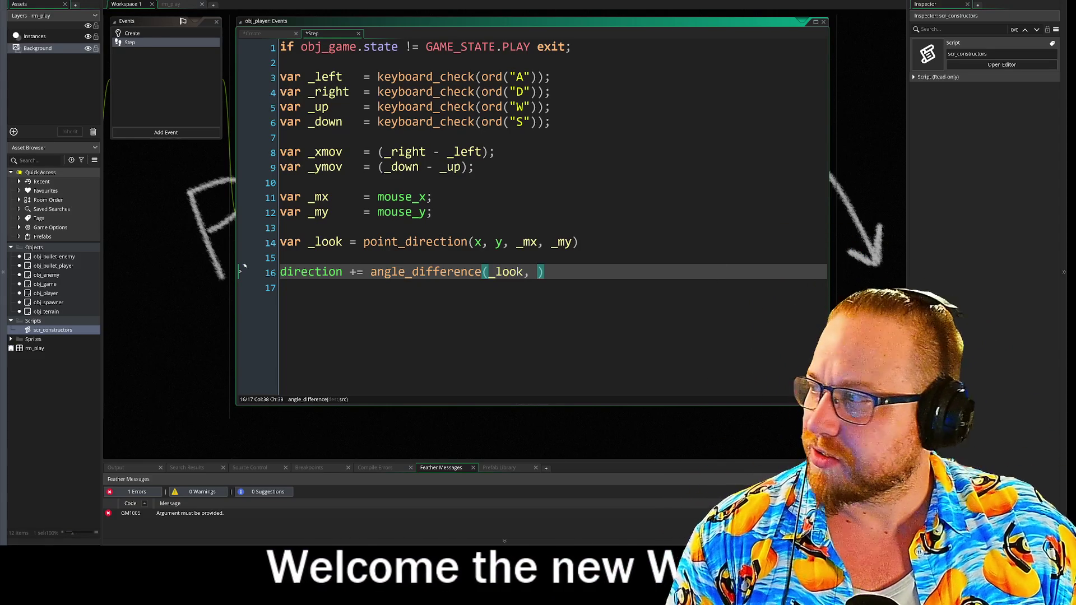
Add semicolons to lines 14 and 16, and insert an empty line so direction moves to line 17
key("Right")
left_click(578, 242)
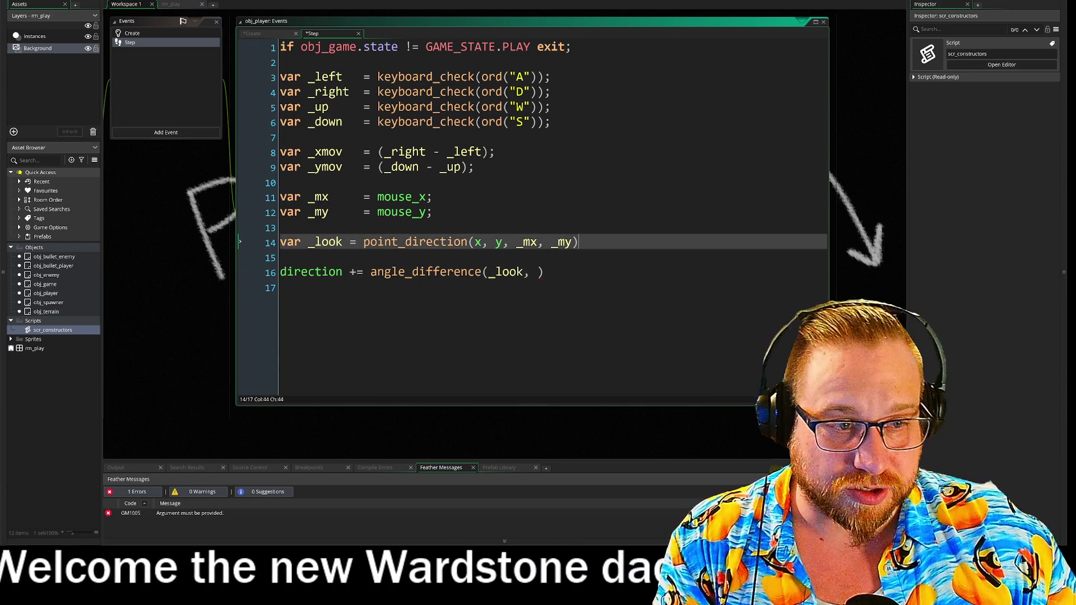
type(";")
key("Down")
key("Down")
type(";")
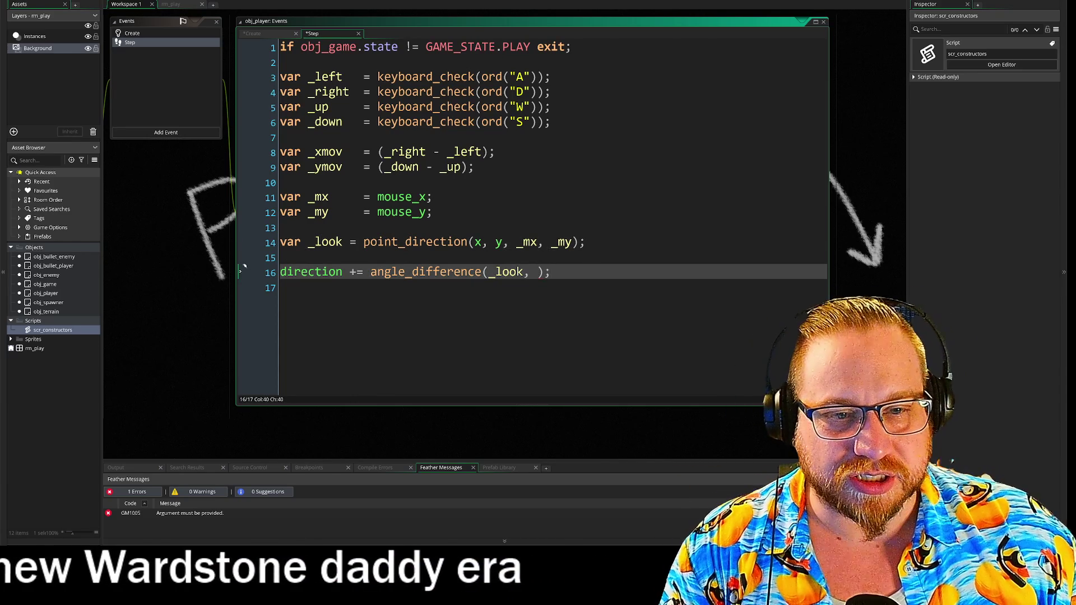
key("Up")
key("Return")
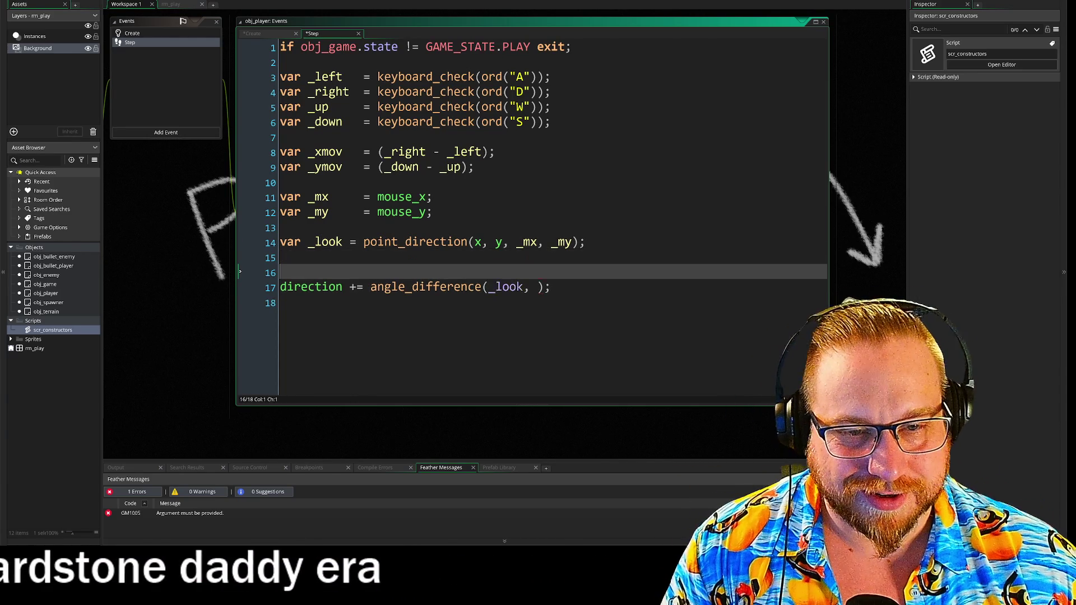
key("Up")
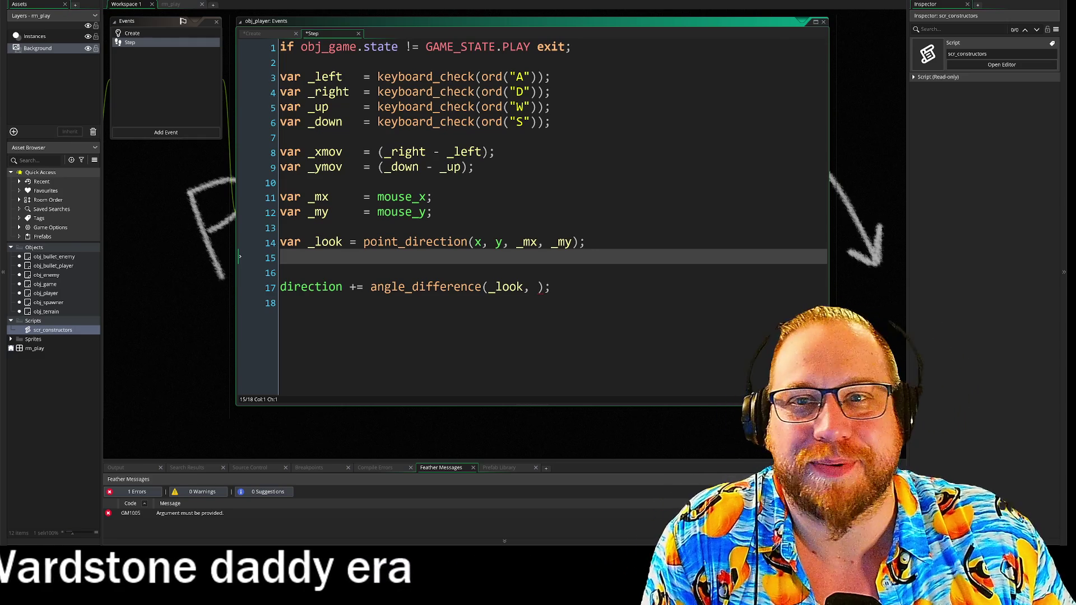
Launch a fresh GameMaker instance with New IDE from the File menu
left_click(8, 0)
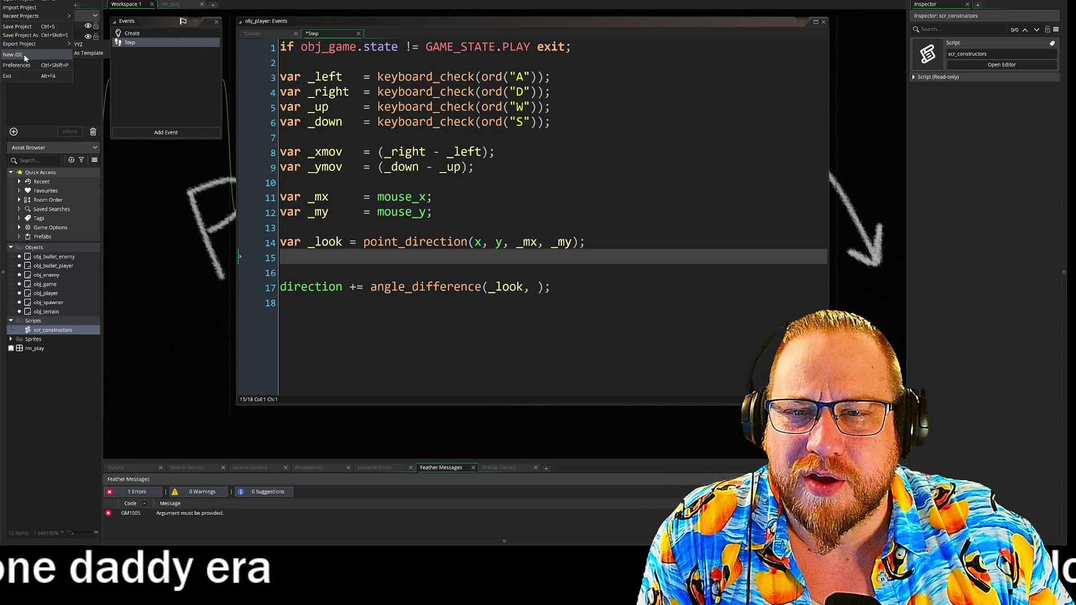
key("Escape")
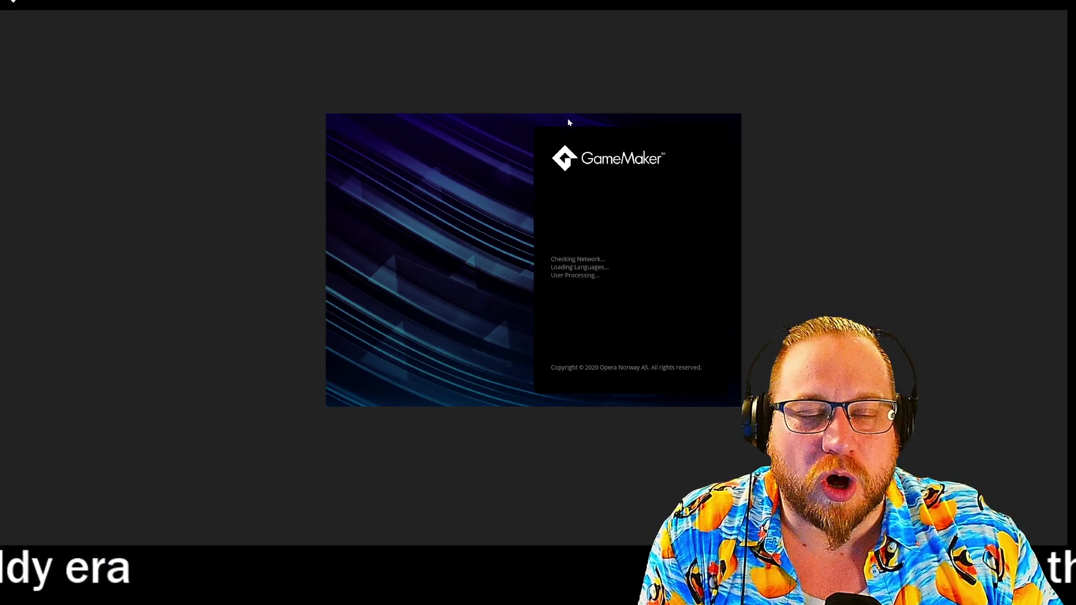